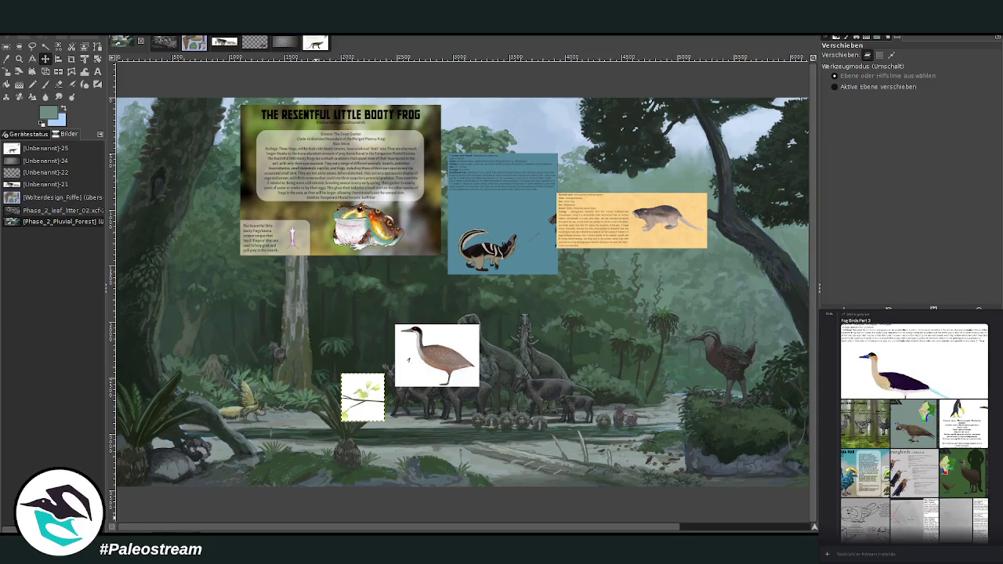
# Zoom in on the elk herd by the riverbank.
pyautogui.scroll(1, 914, 425)
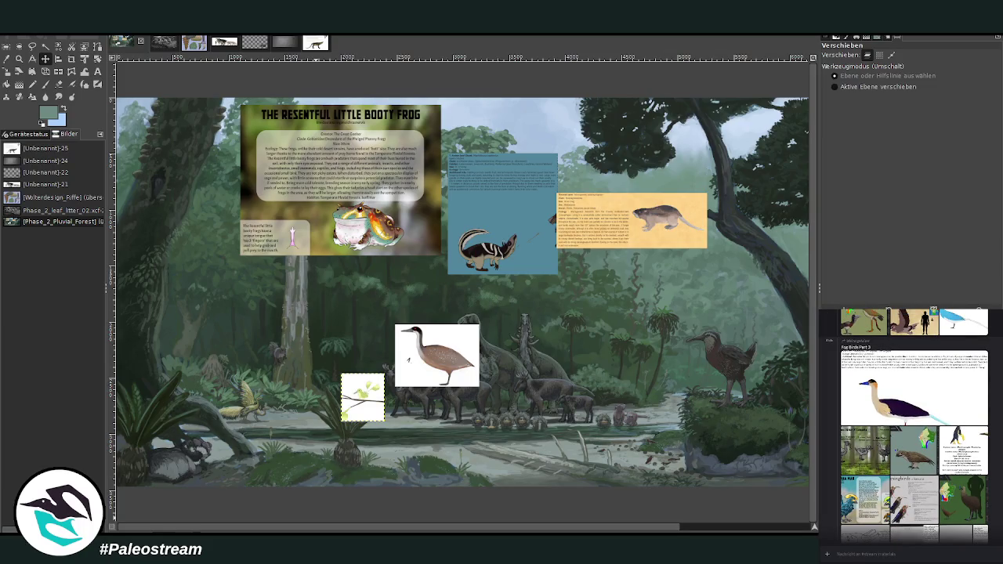
pyautogui.scroll(3, 914, 425)
pyautogui.scroll(1, 913, 425)
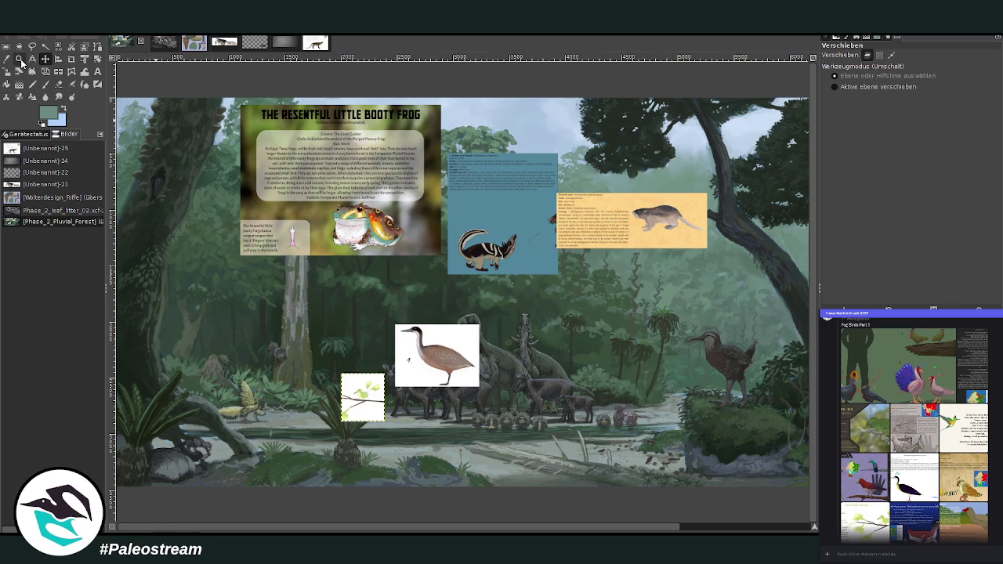
pyautogui.click(18, 59)
pyautogui.moveTo(315, 304); pyautogui.dragTo(589, 510)
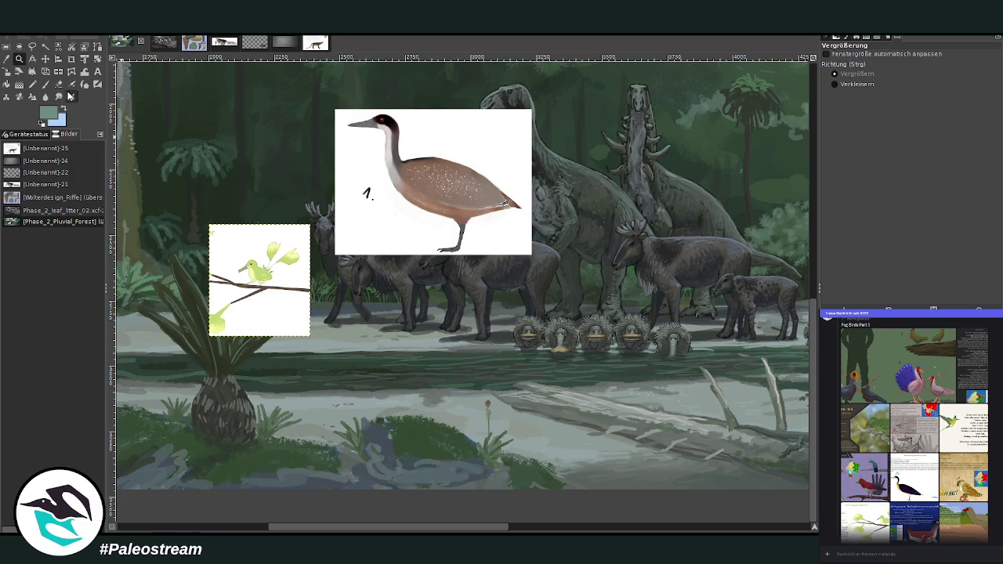
pyautogui.press('+')
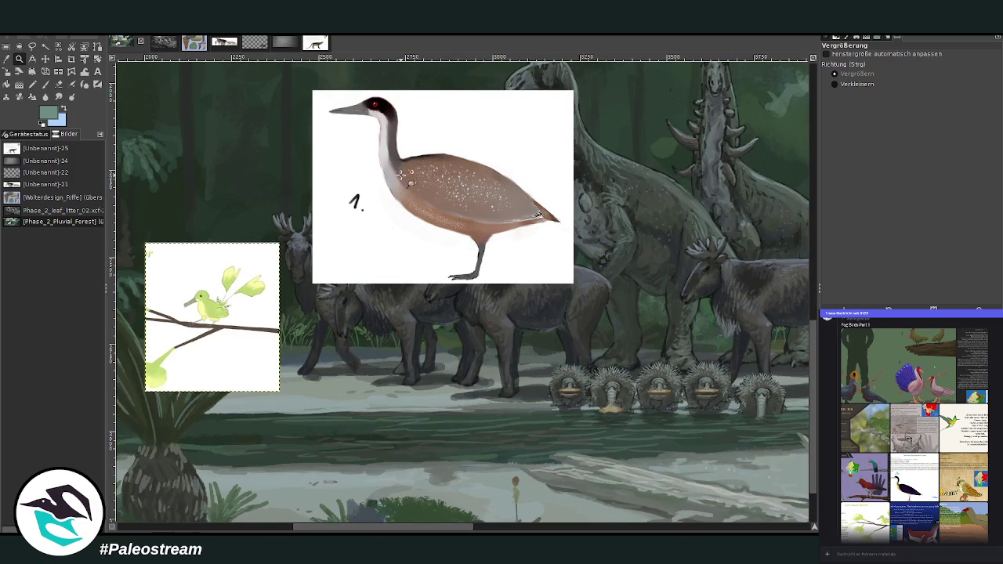
# Scale the brown bird reference image '1.' down to 465×344 px.
pyautogui.click(46, 59)
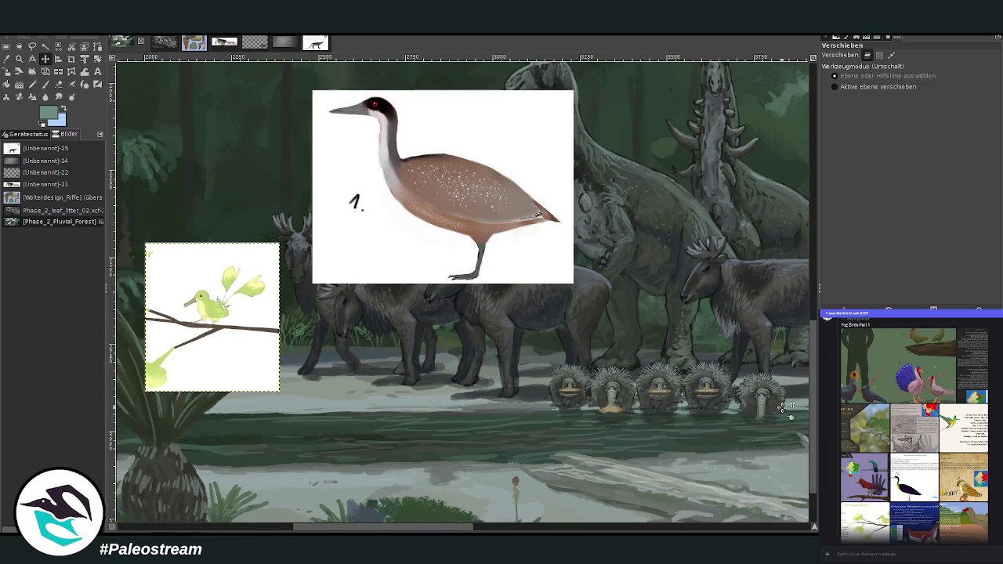
pyautogui.press('pageup')
pyautogui.click(6, 71)
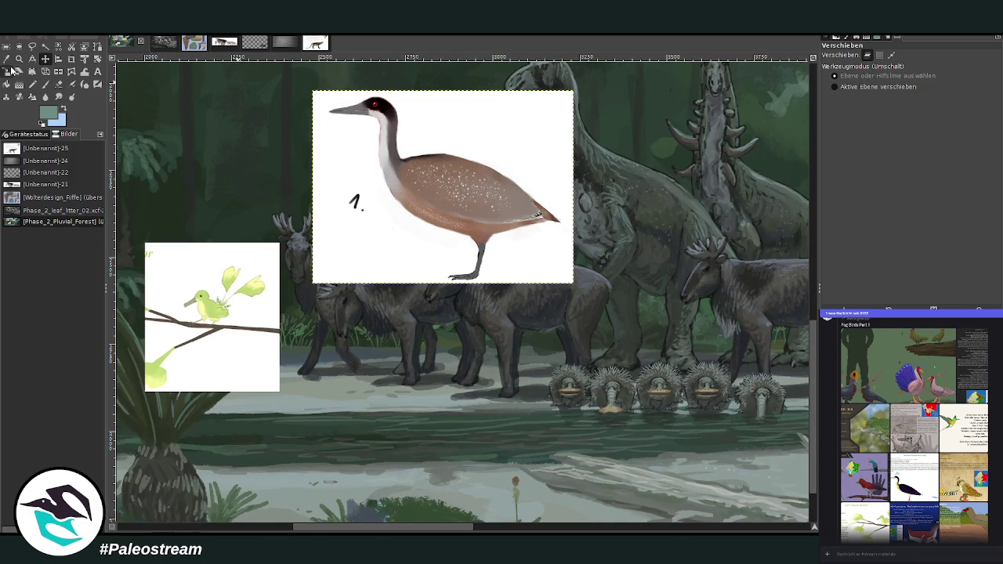
pyautogui.click(427, 161)
pyautogui.moveTo(313, 92); pyautogui.dragTo(413, 165)
pyautogui.moveTo(510, 237); pyautogui.dragTo(524, 275)
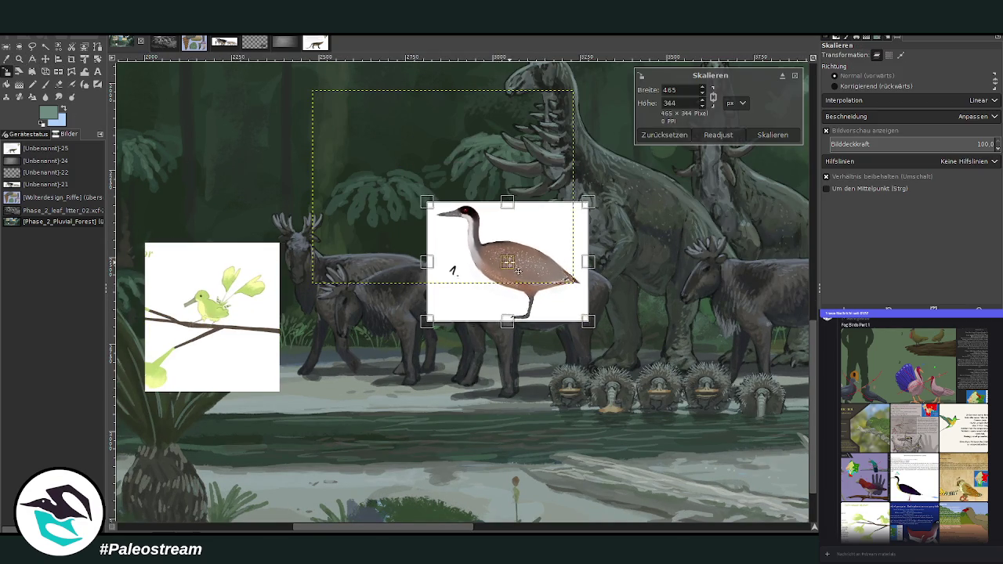
pyautogui.click(773, 135)
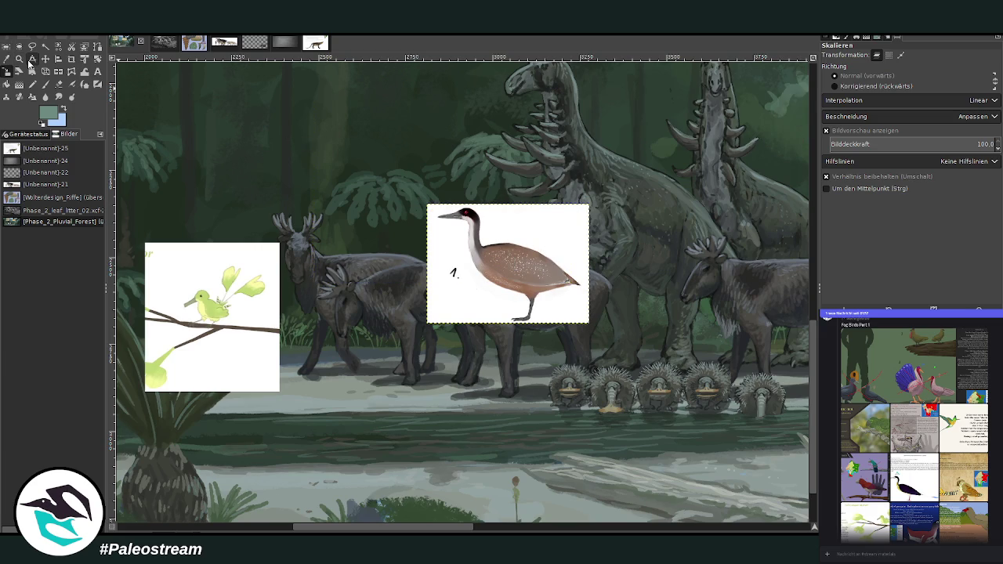
# Move the green bird image up and nudge the brown bird over the herd, then zoom in.
pyautogui.click(32, 59)
pyautogui.click(45, 59)
pyautogui.moveTo(205, 280); pyautogui.dragTo(203, 141)
pyautogui.moveTo(455, 251); pyautogui.dragTo(471, 262)
pyautogui.click(19, 58)
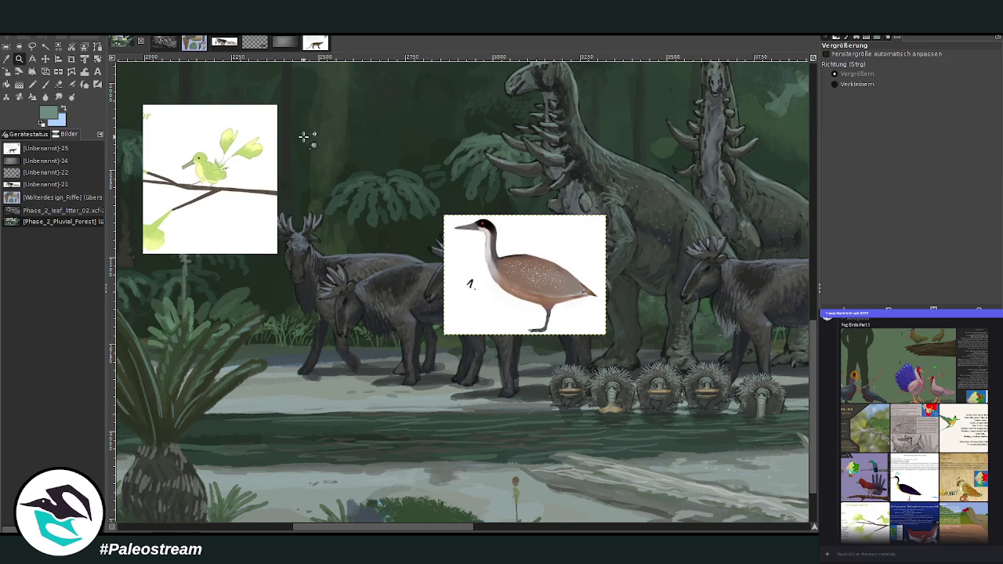
pyautogui.moveTo(317, 203); pyautogui.dragTo(624, 466)
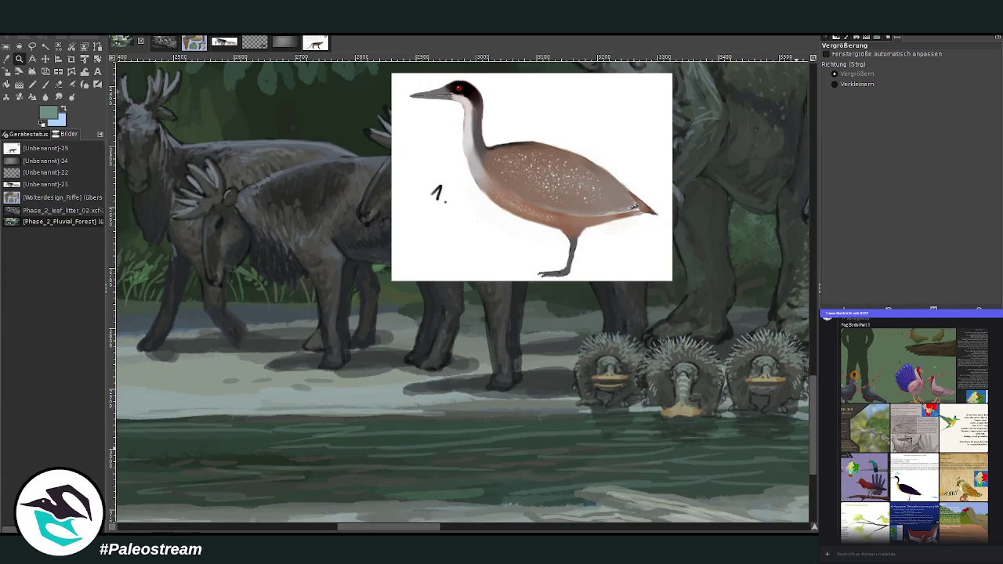
# Sample a near-black from the moose and set the Paintbrush to size 38 with slightly higher opacity.
pyautogui.click(6, 58)
pyautogui.click(45, 59)
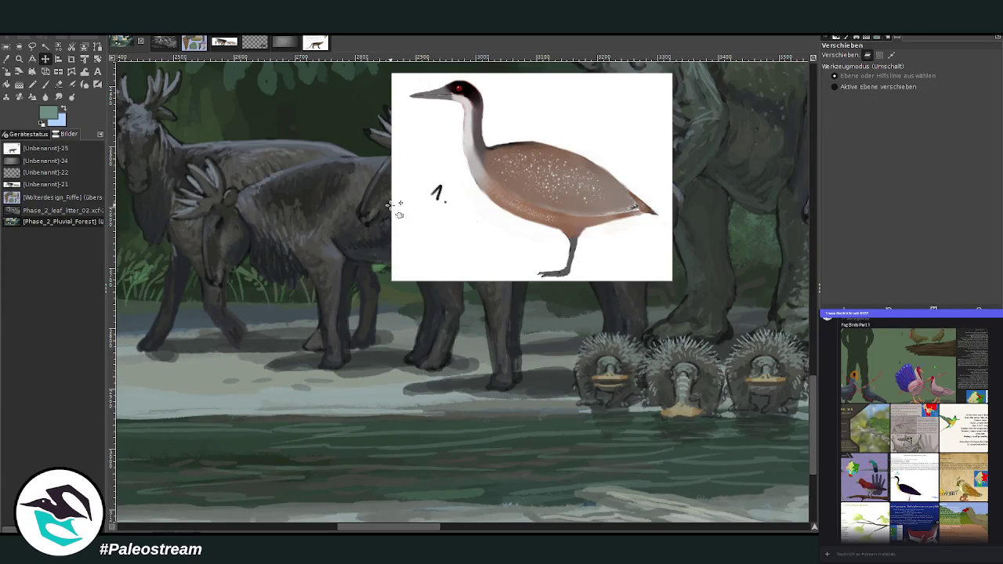
pyautogui.press('o')
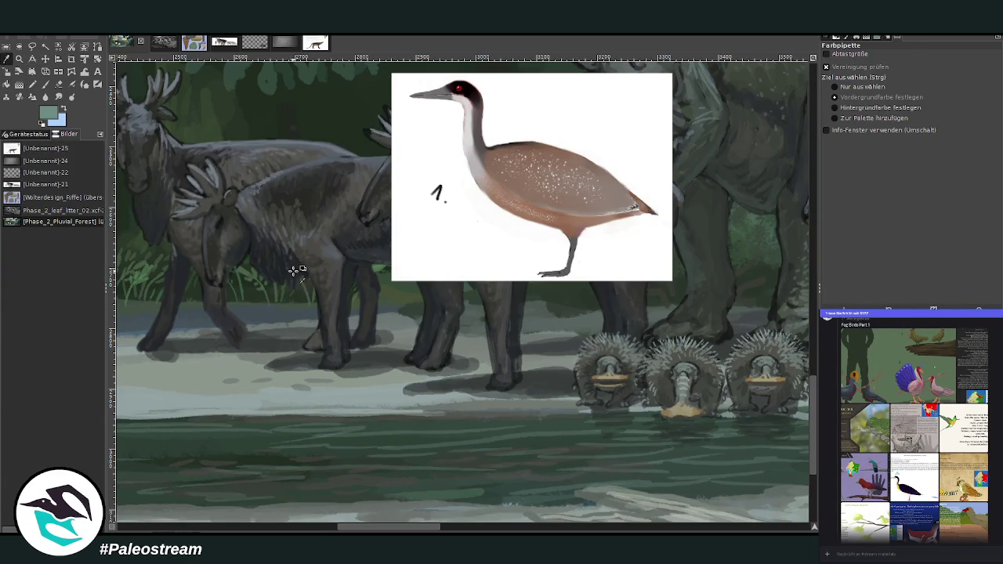
pyautogui.click(302, 271)
pyautogui.press('p')
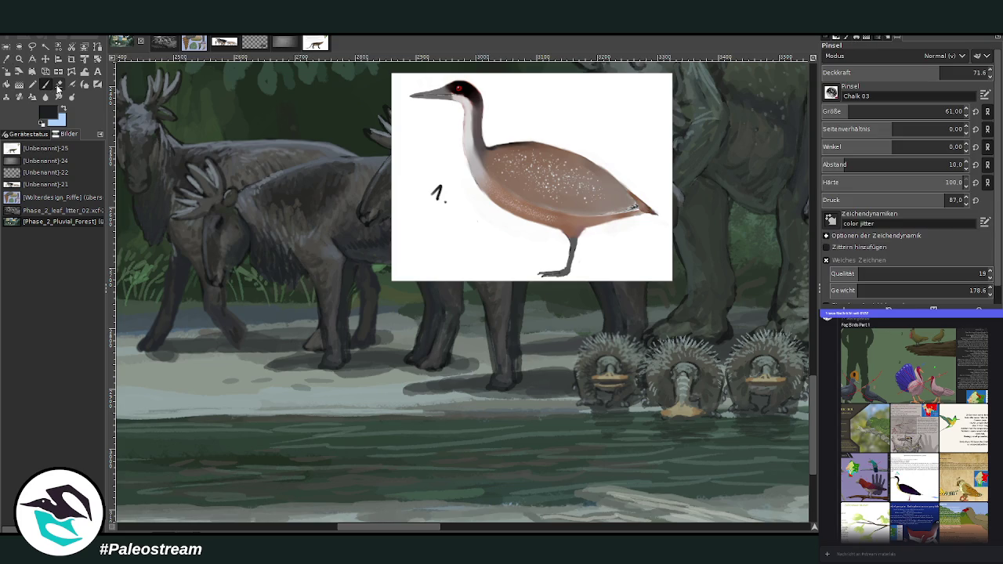
pyautogui.moveTo(837, 113); pyautogui.dragTo(894, 113)
pyautogui.moveTo(901, 74); pyautogui.dragTo(950, 75)
pyautogui.moveTo(375, 531); pyautogui.dragTo(360, 530)
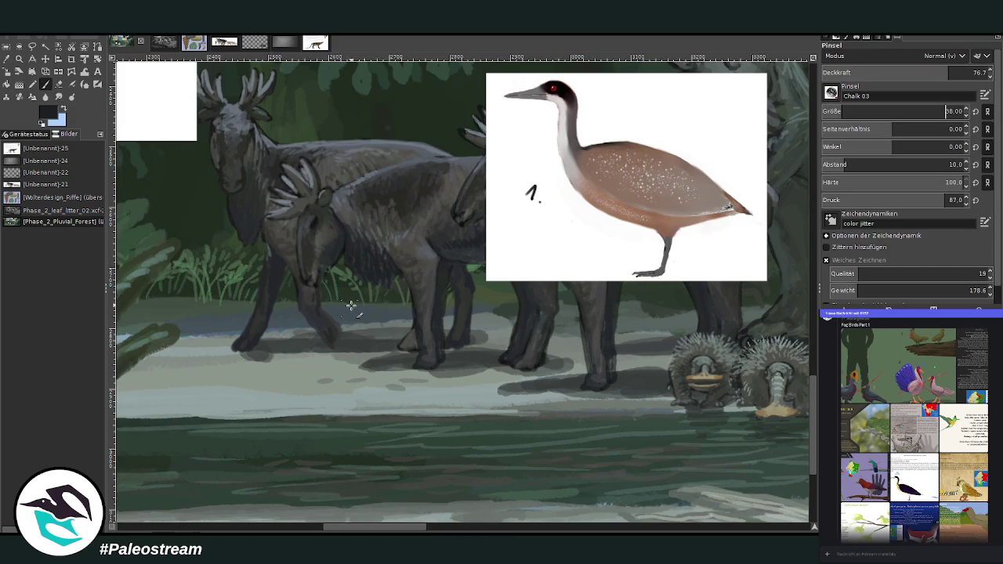
# With a size-22 brush, sketch the first wading bird's body, leg, neck, head and beak.
pyautogui.moveTo(329, 357)
pyautogui.mouseDown()
pyautogui.moveTo(314, 347)
pyautogui.moveTo(320, 370)
pyautogui.mouseUp()
pyautogui.press('[')
pyautogui.press('[')
pyautogui.press('[')
pyautogui.moveTo(304, 367)
pyautogui.mouseDown()
pyautogui.moveTo(329, 353)
pyautogui.moveTo(312, 370)
pyautogui.moveTo(327, 376)
pyautogui.moveTo(347, 362)
pyautogui.moveTo(329, 373)
pyautogui.mouseUp()
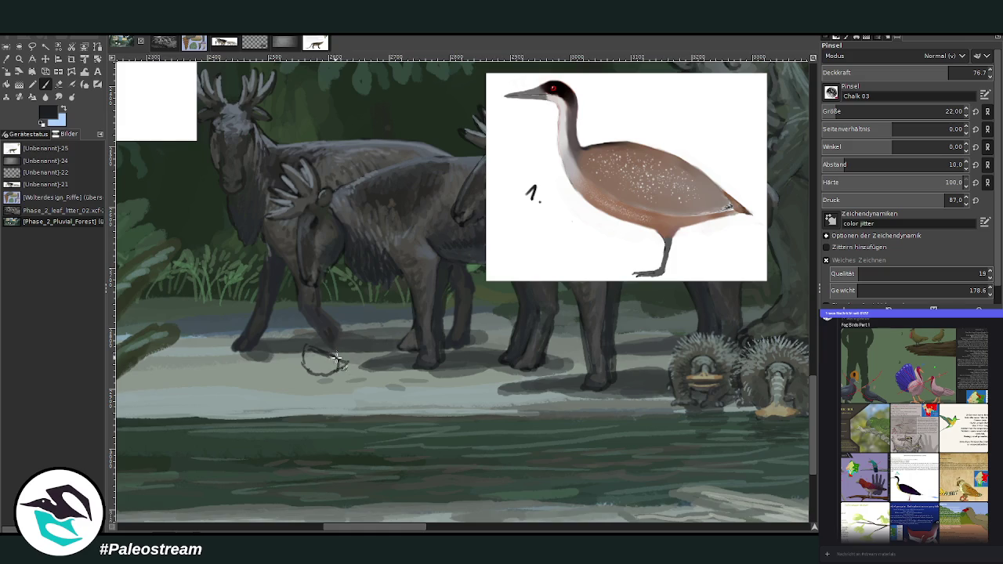
pyautogui.hotkey('shift', 'e')
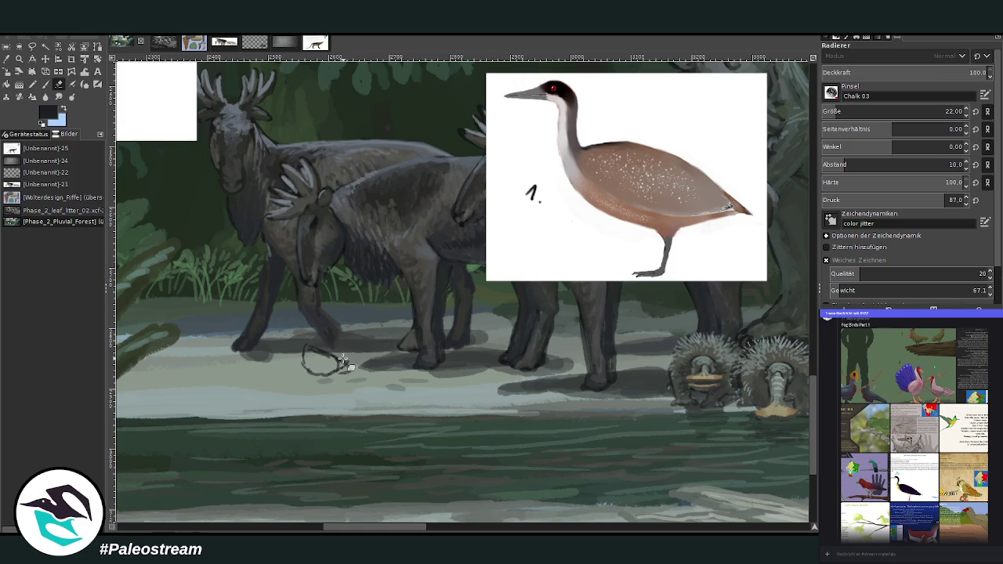
pyautogui.press('p')
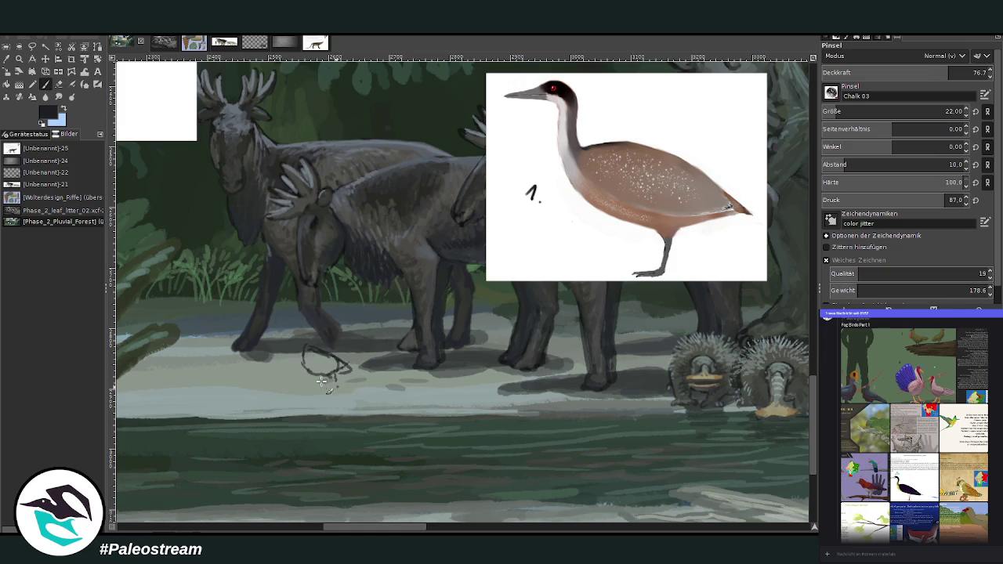
pyautogui.moveTo(316, 374); pyautogui.dragTo(314, 391)
pyautogui.moveTo(303, 329); pyautogui.dragTo(305, 350)
pyautogui.moveTo(285, 333); pyautogui.dragTo(306, 365)
# Add feet and legs to both birds and redraw the right bird's belly and tail.
pyautogui.moveTo(252, 358)
pyautogui.mouseDown()
pyautogui.moveTo(279, 359)
pyautogui.moveTo(255, 380)
pyautogui.moveTo(263, 354)
pyautogui.moveTo(239, 370)
pyautogui.moveTo(248, 377)
pyautogui.moveTo(237, 350)
pyautogui.moveTo(247, 392)
pyautogui.mouseUp()
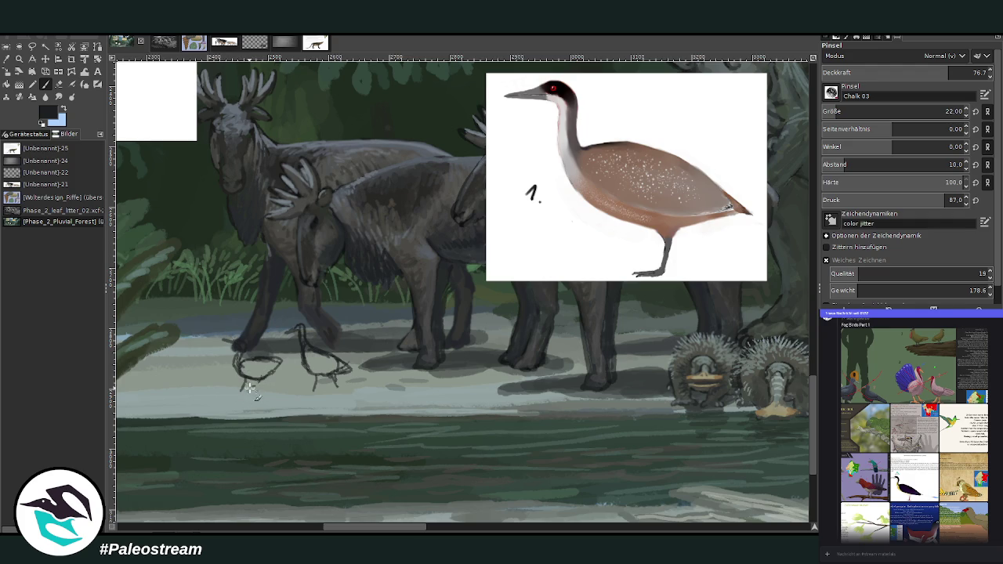
pyautogui.moveTo(257, 379); pyautogui.dragTo(238, 392)
pyautogui.moveTo(315, 382); pyautogui.dragTo(307, 392)
pyautogui.moveTo(344, 367); pyautogui.dragTo(323, 375)
# Sample brown from the bird reference and fill both birds' bodies with brownish grey.
pyautogui.click(6, 59)
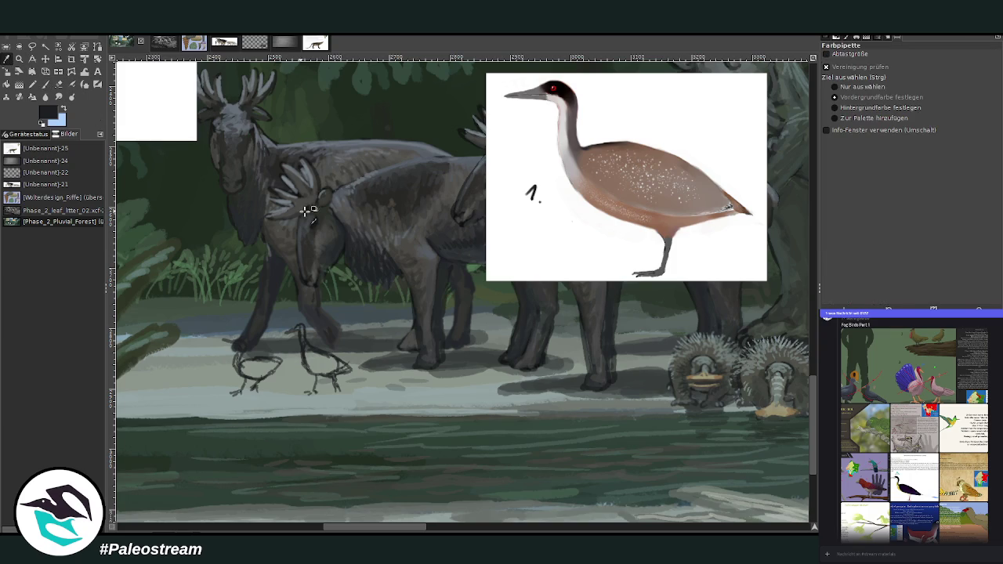
pyautogui.click(604, 177)
pyautogui.click(45, 84)
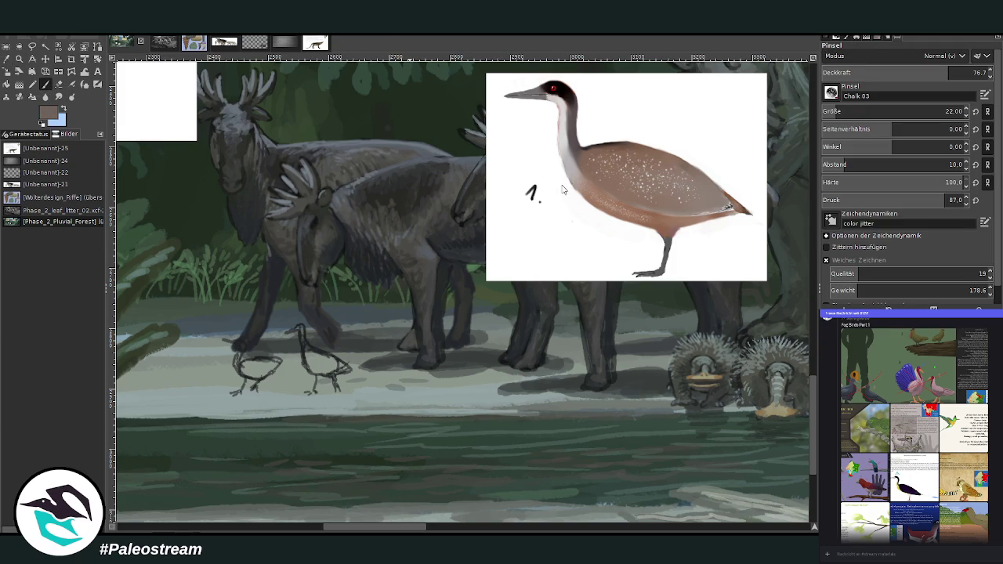
pyautogui.moveTo(329, 373)
pyautogui.mouseDown()
pyautogui.moveTo(313, 361)
pyautogui.moveTo(335, 360)
pyautogui.mouseUp()
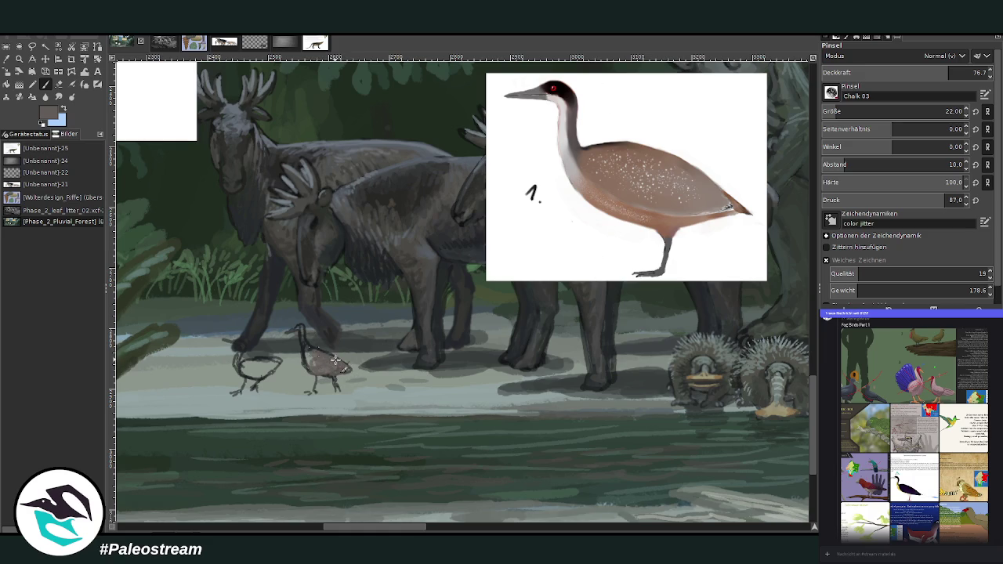
pyautogui.moveTo(260, 367)
pyautogui.mouseDown()
pyautogui.moveTo(267, 377)
pyautogui.moveTo(251, 378)
pyautogui.moveTo(262, 362)
pyautogui.moveTo(287, 376)
pyautogui.moveTo(250, 373)
pyautogui.moveTo(259, 345)
pyautogui.moveTo(254, 367)
pyautogui.moveTo(273, 374)
pyautogui.moveTo(252, 358)
pyautogui.mouseUp()
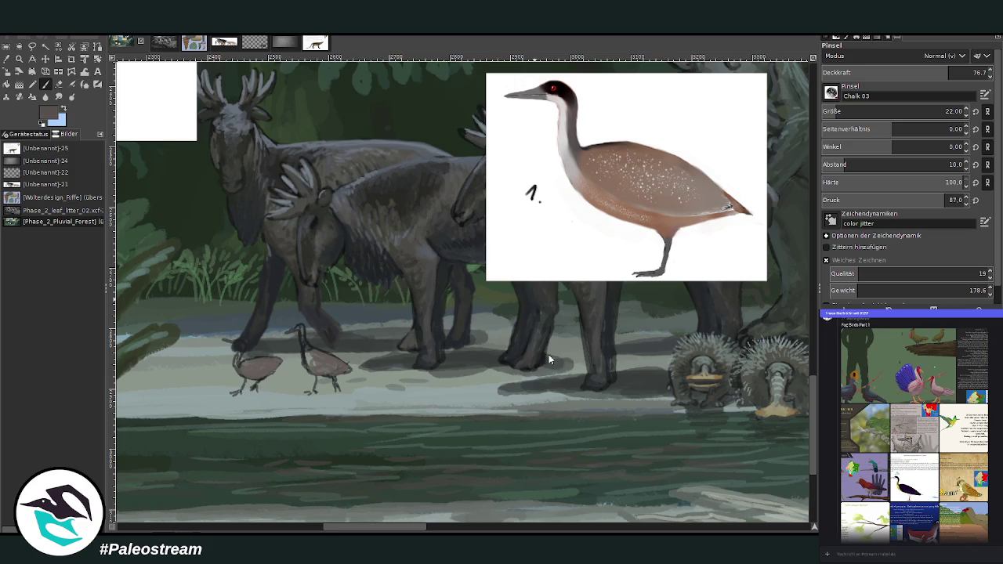
pyautogui.moveTo(304, 346)
pyautogui.mouseDown()
pyautogui.moveTo(313, 358)
pyautogui.moveTo(311, 340)
pyautogui.mouseUp()
# Darken both birds' necks and chests, then shade the left bird with grey.
pyautogui.keyDown('ctrl'); pyautogui.click(550, 380); pyautogui.keyUp('ctrl')
pyautogui.moveTo(304, 332); pyautogui.dragTo(310, 353)
pyautogui.moveTo(238, 345); pyautogui.dragTo(240, 365)
pyautogui.keyDown('ctrl'); pyautogui.click(552, 365); pyautogui.keyUp('ctrl')
pyautogui.keyDown('ctrl'); pyautogui.click(553, 359); pyautogui.keyUp('ctrl')
pyautogui.moveTo(238, 366); pyautogui.dragTo(238, 346)
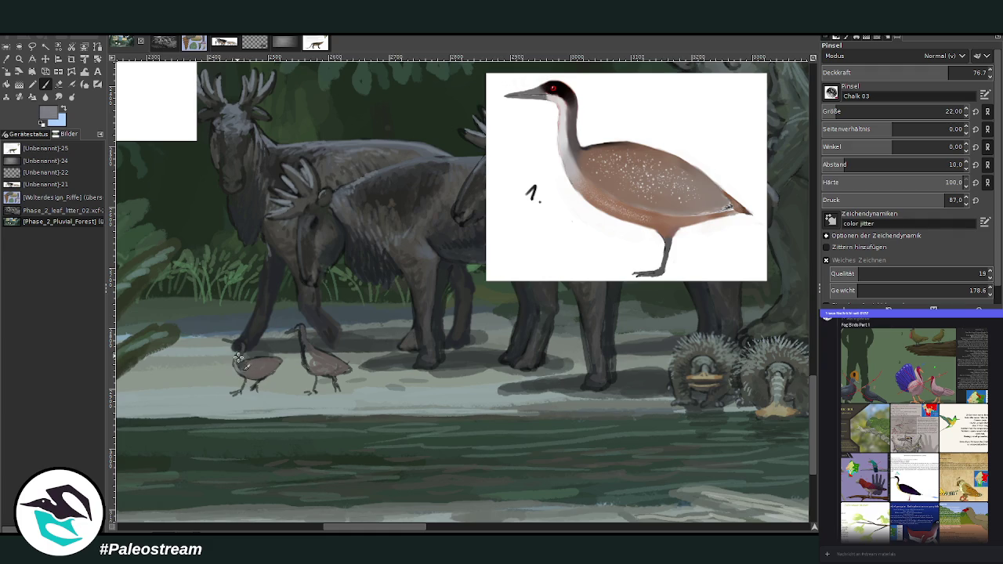
# Sample lighter ground tones and lighten the left bird's neck and body.
pyautogui.keyDown('ctrl'); pyautogui.click(555, 350); pyautogui.keyUp('ctrl')
pyautogui.keyDown('ctrl'); pyautogui.click(617, 322); pyautogui.keyUp('ctrl')
pyautogui.keyDown('ctrl'); pyautogui.click(553, 368); pyautogui.keyUp('ctrl')
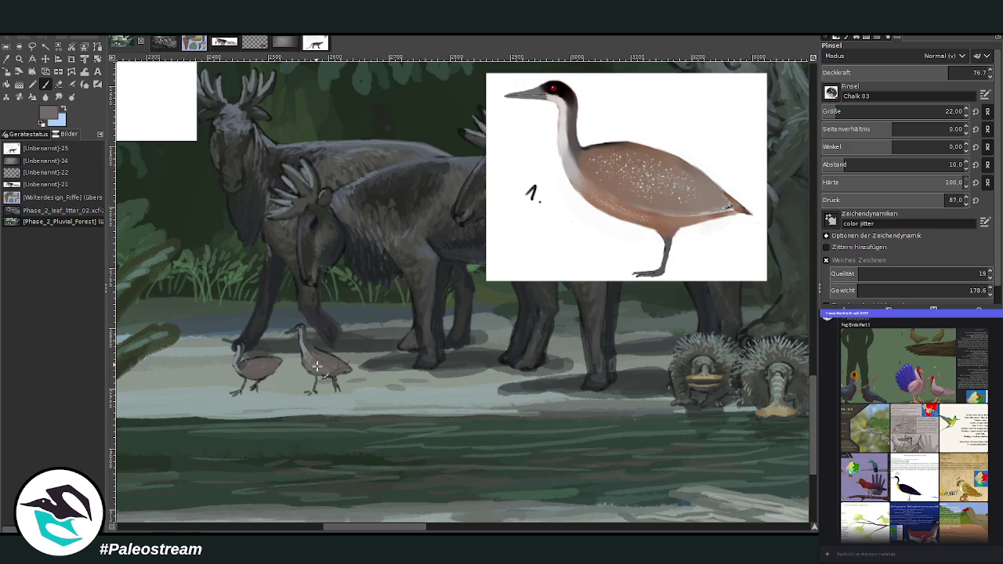
pyautogui.moveTo(235, 367); pyautogui.dragTo(244, 367)
pyautogui.keyDown('ctrl'); pyautogui.click(559, 374); pyautogui.keyUp('ctrl')
pyautogui.scroll(-10, 910, 431)
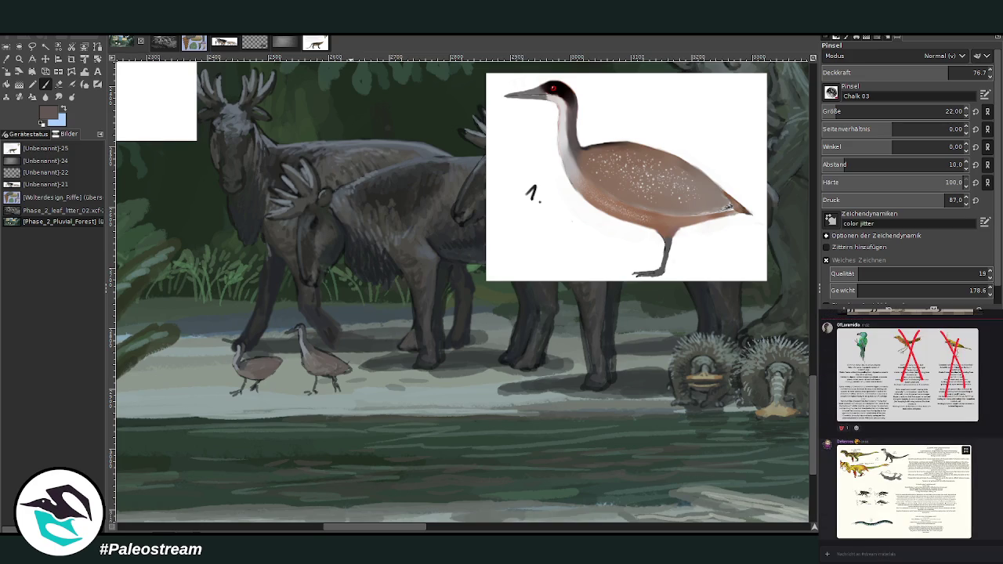
pyautogui.scroll(3, 910, 431)
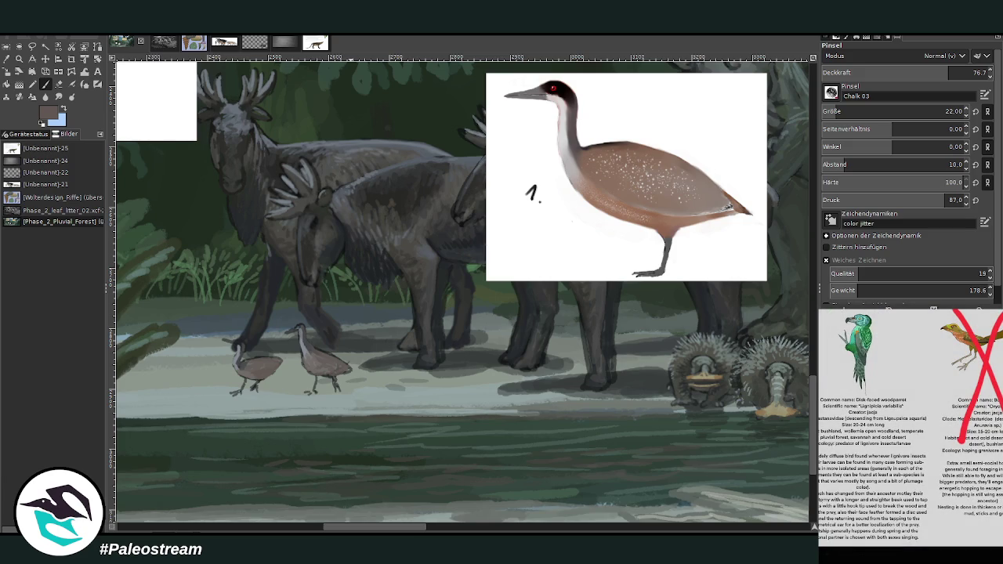
pyautogui.press('Escape')
pyautogui.scroll(-5, 902, 431)
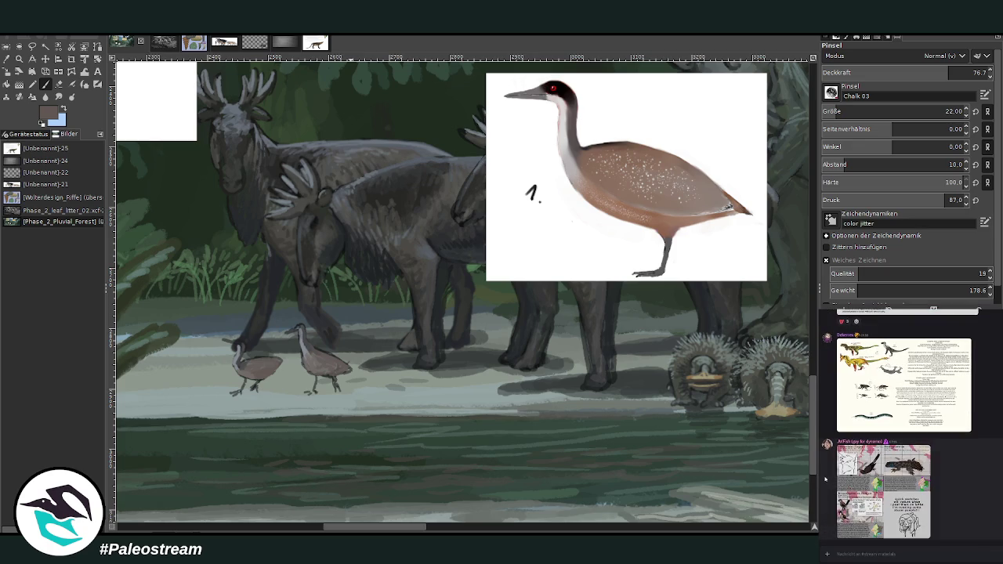
pyautogui.click(853, 489)
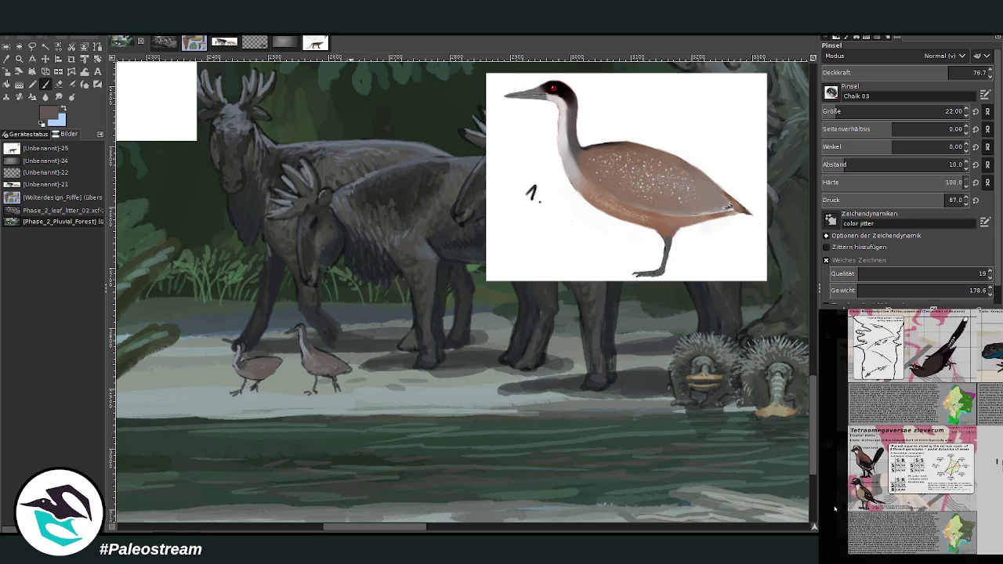
pyautogui.click(835, 508)
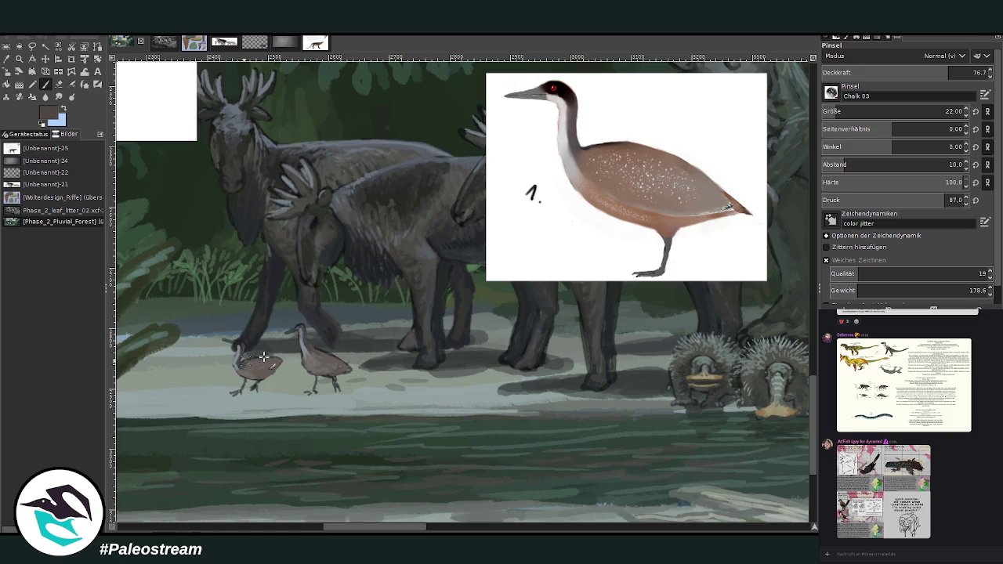
pyautogui.click(862, 490)
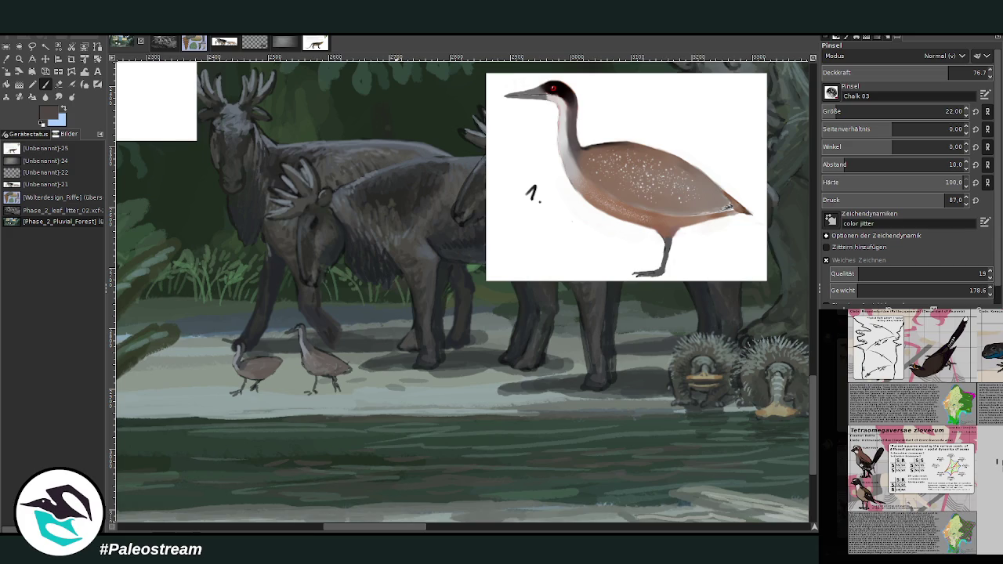
pyautogui.click(835, 497)
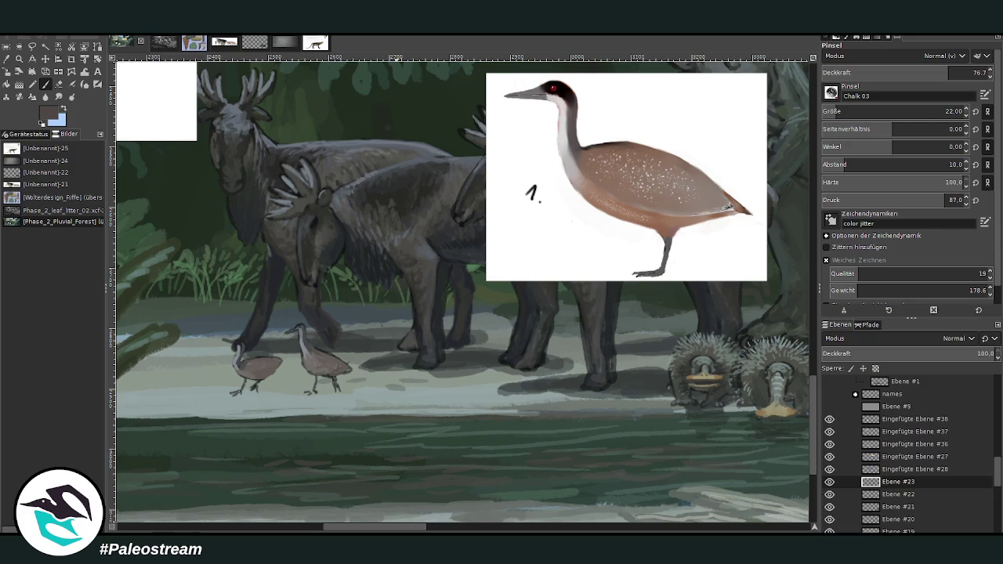
# Dab light speckles on the left wader's body and repaint the right wader browner.
pyautogui.click(266, 369)
pyautogui.click(257, 374)
pyautogui.click(270, 367)
pyautogui.click(59, 84)
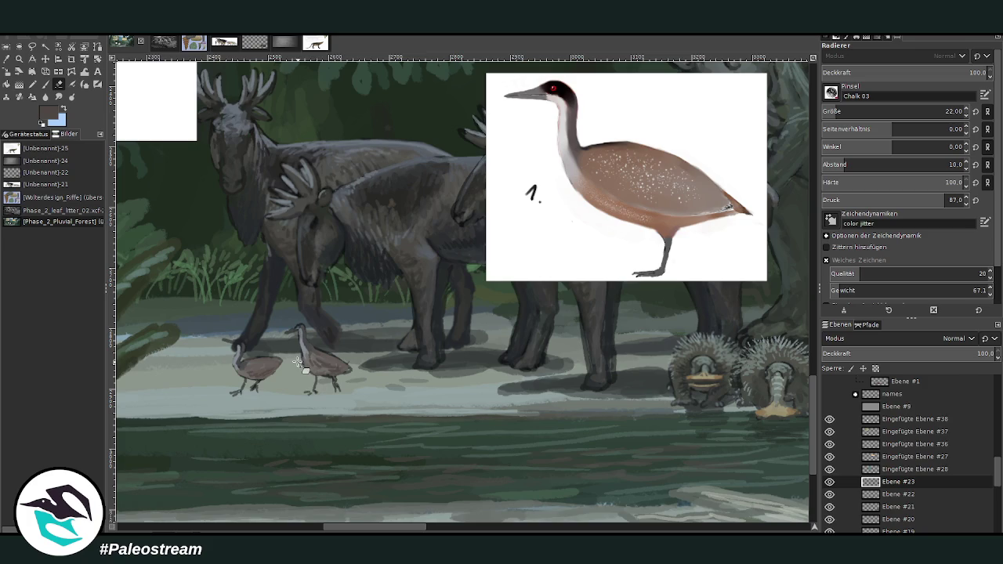
pyautogui.press('p')
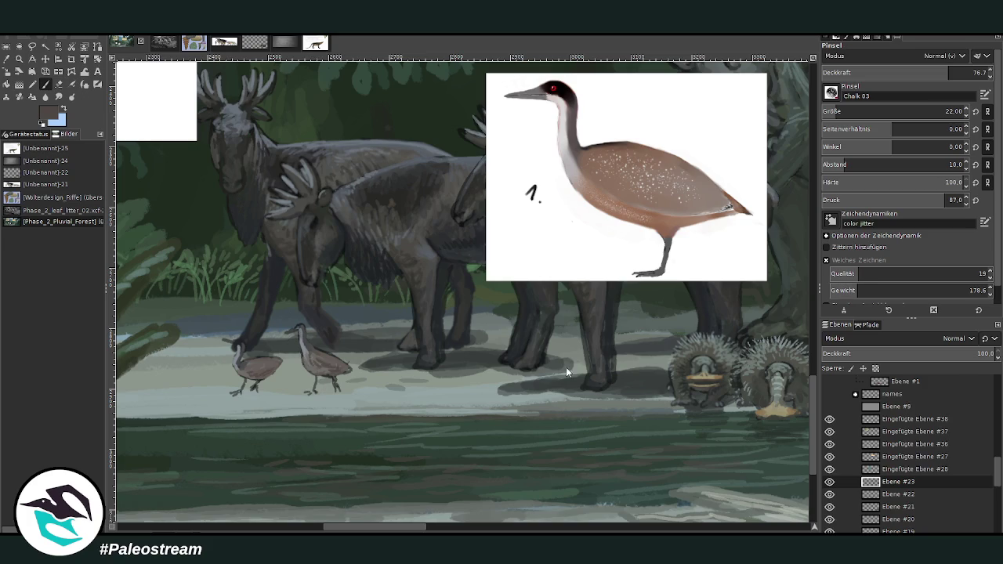
pyautogui.moveTo(314, 366); pyautogui.dragTo(329, 377)
# Make the brush more opaque and smaller, then paint a light sand stroke along the left wader's neck.
pyautogui.keyDown('ctrl'); pyautogui.click(558, 391); pyautogui.keyUp('ctrl')
pyautogui.click(974, 72)
pyautogui.scroll(-2, 902, 111)
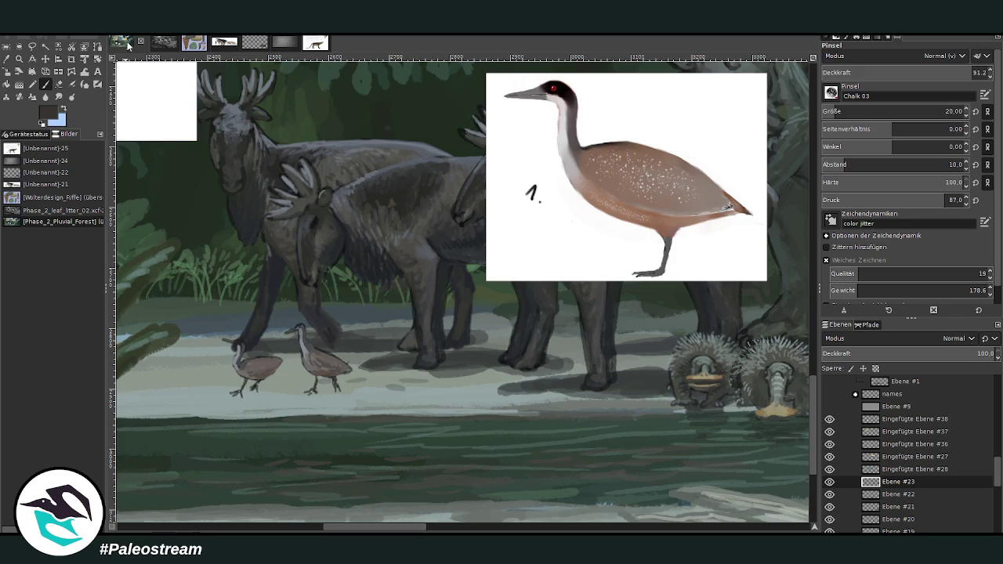
pyautogui.keyDown('ctrl'); pyautogui.click(557, 373); pyautogui.keyUp('ctrl')
pyautogui.moveTo(235, 343); pyautogui.dragTo(239, 359)
# Add dark grey strokes to the second wader's head and neck.
pyautogui.keyDown('ctrl'); pyautogui.click(541, 354); pyautogui.keyUp('ctrl')
pyautogui.moveTo(290, 326); pyautogui.dragTo(294, 337)
pyautogui.keyDown('ctrl'); pyautogui.click(598, 365); pyautogui.keyUp('ctrl')
pyautogui.keyDown('ctrl'); pyautogui.click(555, 395); pyautogui.keyUp('ctrl')
pyautogui.keyDown('ctrl'); pyautogui.click(553, 396); pyautogui.keyUp('ctrl')
pyautogui.moveTo(293, 331); pyautogui.dragTo(306, 319)
# At opacity 72.6, brush light lavender onto the first wader's body and darken its head.
pyautogui.keyDown('ctrl'); pyautogui.click(587, 374); pyautogui.keyUp('ctrl')
pyautogui.keyDown('ctrl'); pyautogui.click(584, 366); pyautogui.keyUp('ctrl')
pyautogui.click(929, 72)
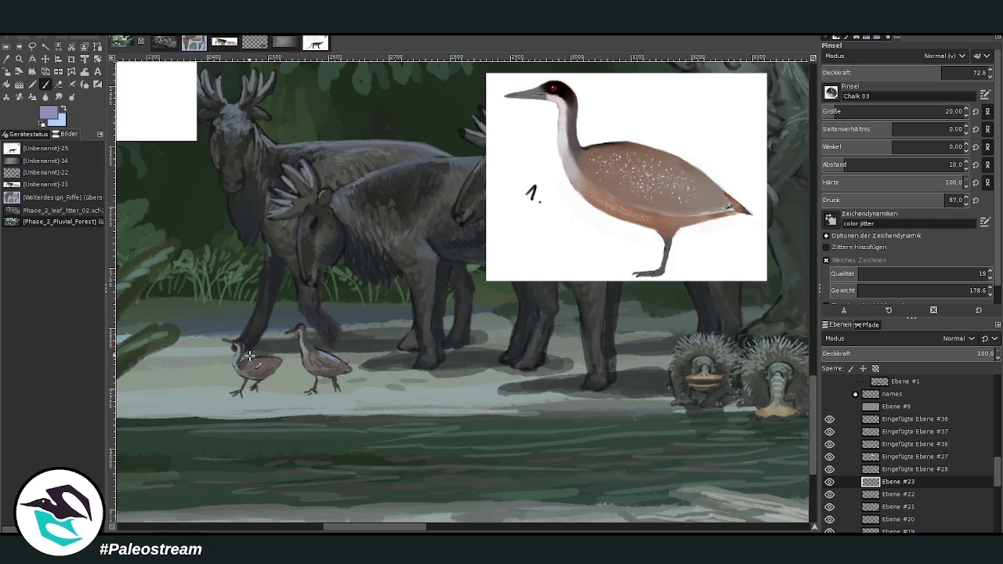
pyautogui.moveTo(254, 359); pyautogui.dragTo(274, 358)
pyautogui.moveTo(234, 341); pyautogui.dragTo(248, 343)
# At opacity 49.2, paint dark grey shadows under both waders' feet and the large animals' legs.
pyautogui.click(907, 73)
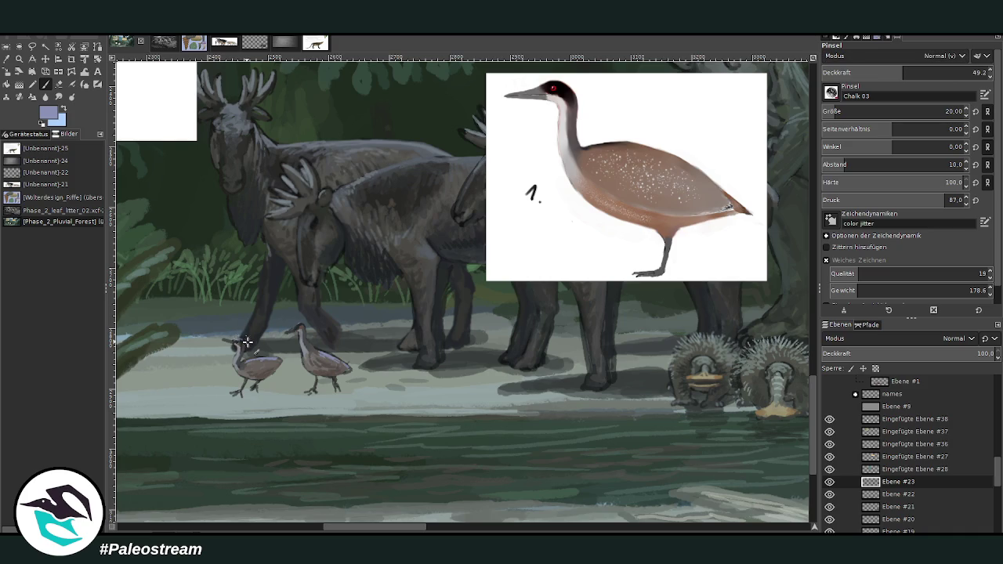
pyautogui.click(7, 66)
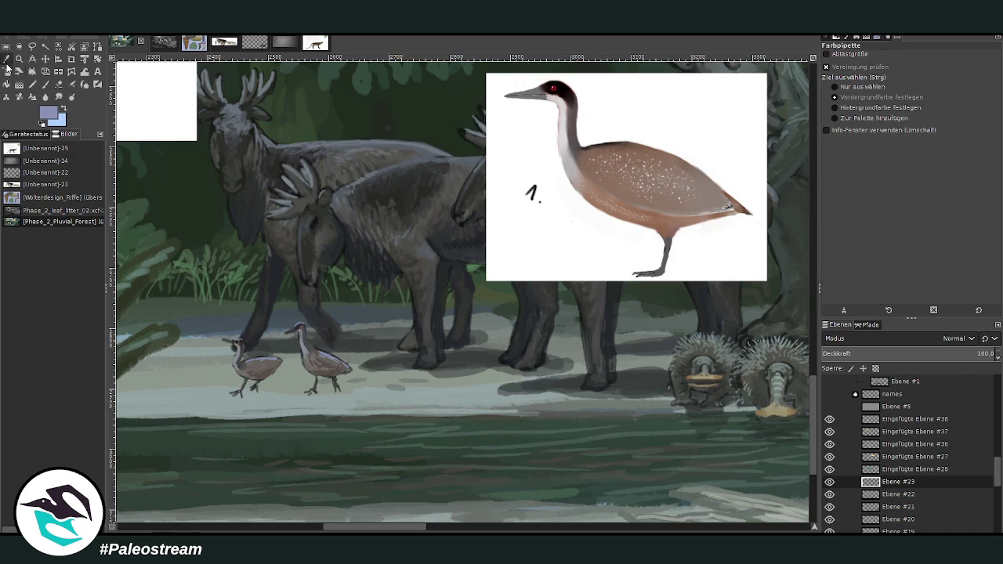
pyautogui.click(455, 364)
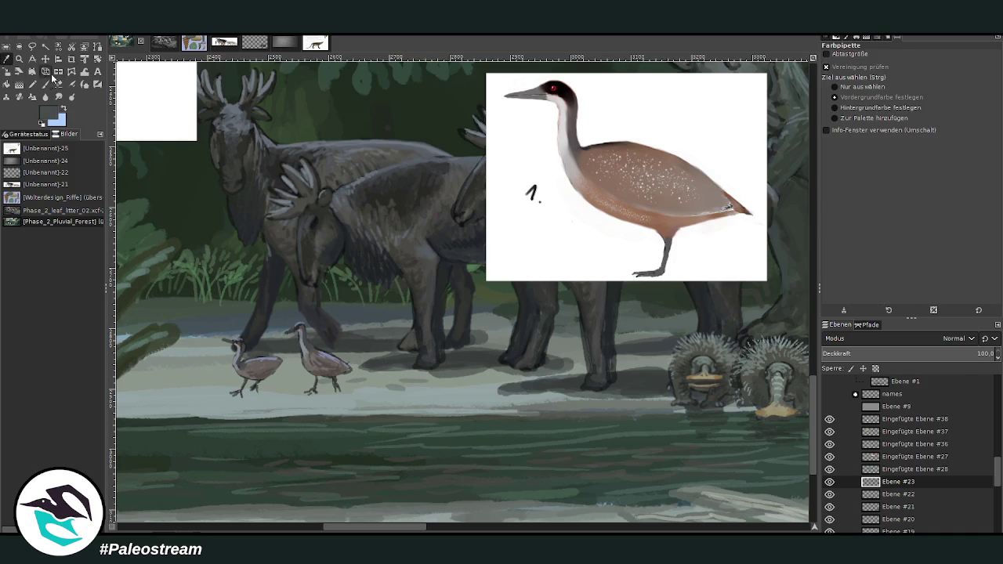
pyautogui.click(45, 84)
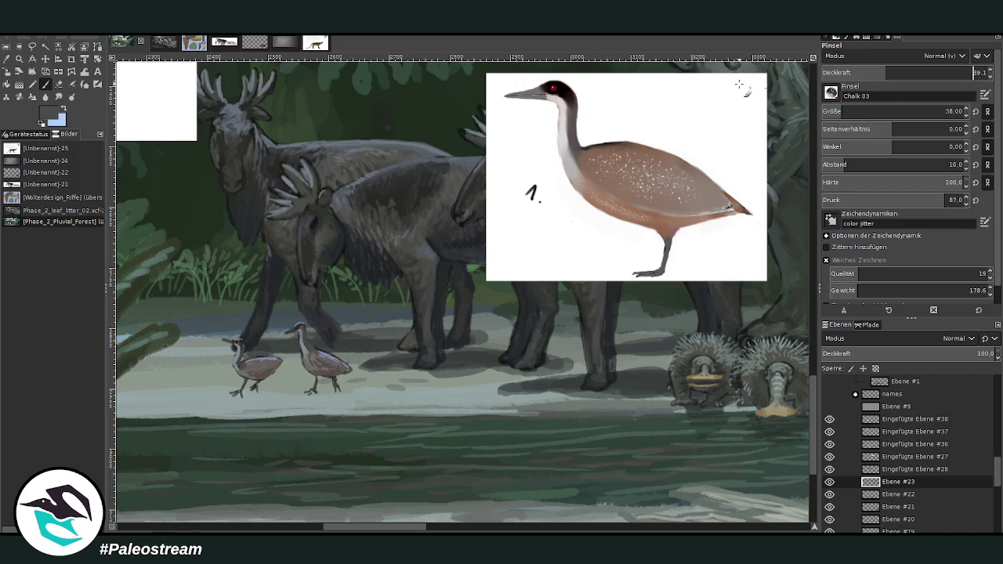
pyautogui.moveTo(319, 400)
pyautogui.mouseDown()
pyautogui.moveTo(291, 396)
pyautogui.moveTo(336, 391)
pyautogui.mouseUp()
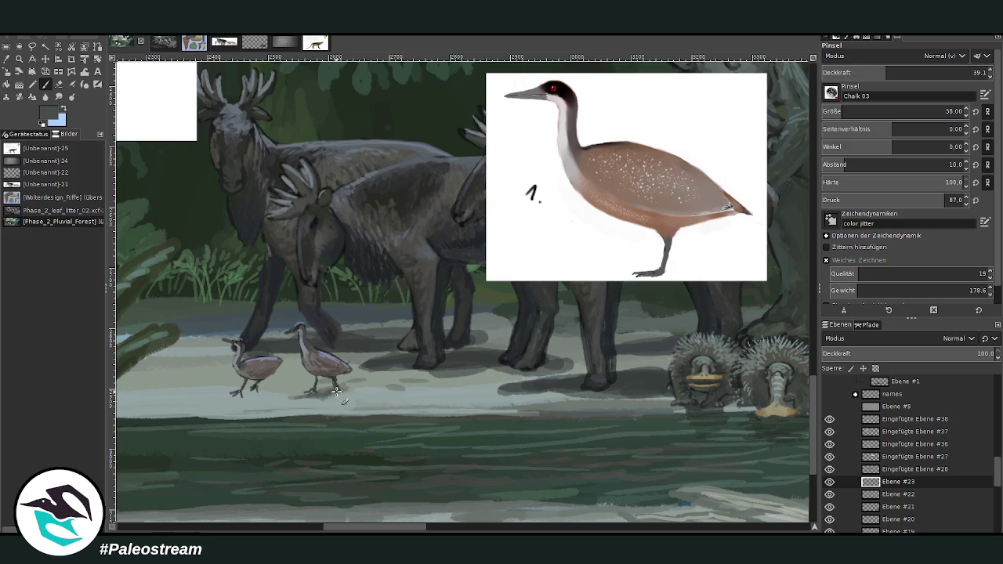
pyautogui.moveTo(261, 391)
pyautogui.mouseDown()
pyautogui.moveTo(227, 394)
pyautogui.moveTo(270, 390)
pyautogui.moveTo(221, 397)
pyautogui.mouseUp()
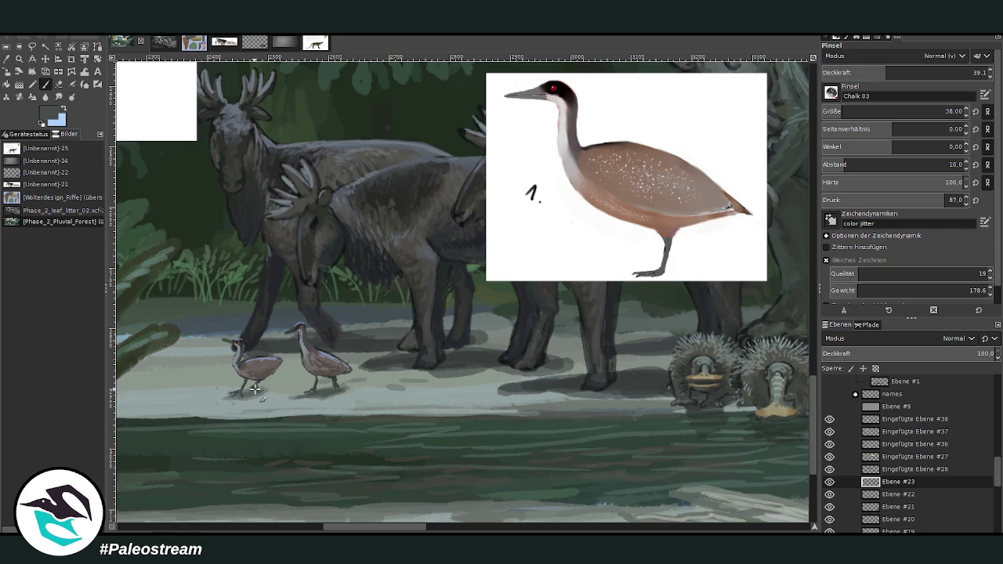
pyautogui.moveTo(447, 378); pyautogui.dragTo(392, 369)
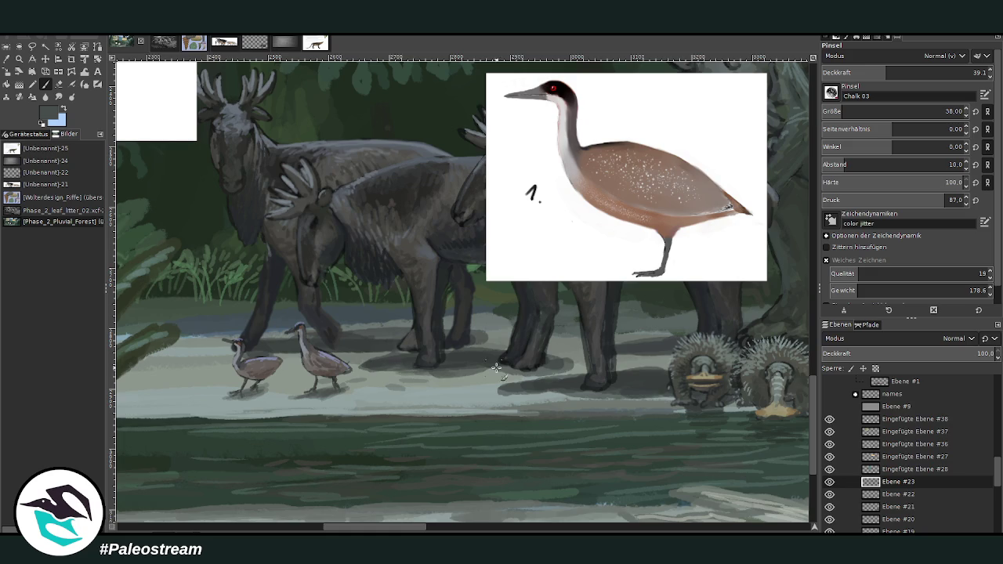
# With a size-14 brush at opacity 59.0, lighten the left wader's body with pinkish tones.
pyautogui.keyDown('ctrl'); pyautogui.click(468, 359); pyautogui.keyUp('ctrl')
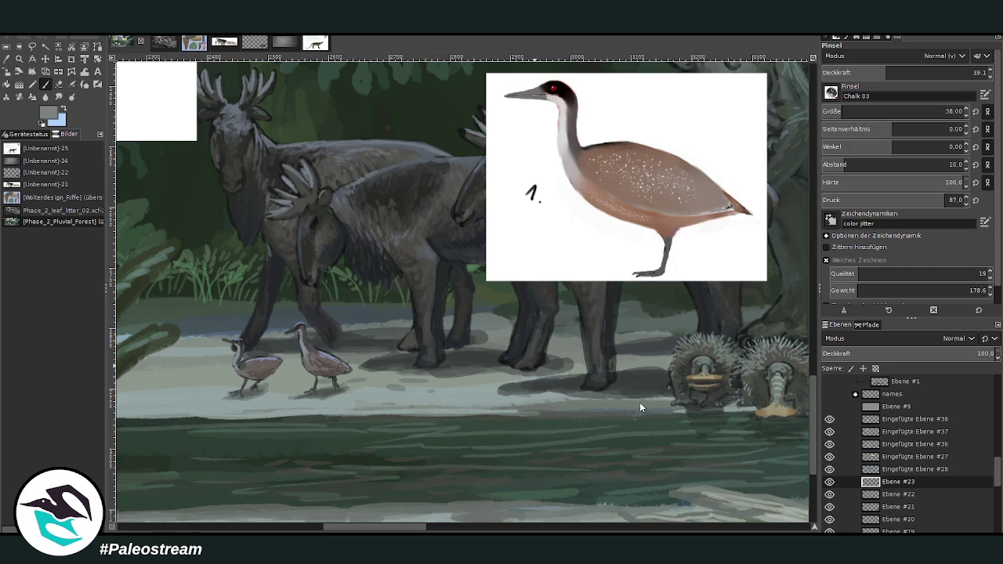
pyautogui.click(873, 111)
pyautogui.click(915, 72)
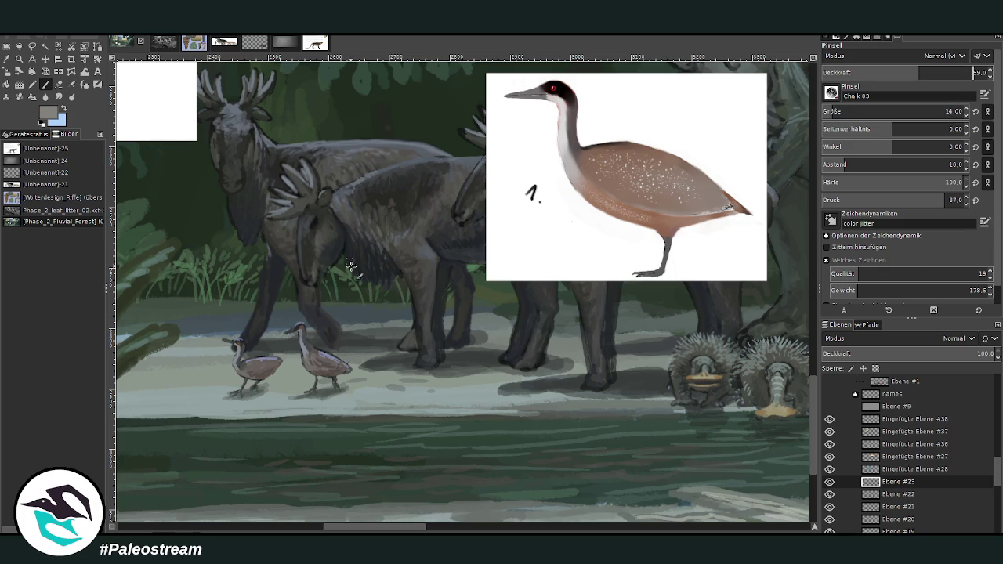
pyautogui.moveTo(257, 365); pyautogui.dragTo(272, 369)
pyautogui.keyDown('ctrl'); pyautogui.click(552, 357); pyautogui.keyUp('ctrl')
# Zoom out, then zoom back in on the forest scene.
pyautogui.scroll(-2, 668, 459)
pyautogui.scroll(-2, 668, 459)
pyautogui.scroll(-1, 668, 459)
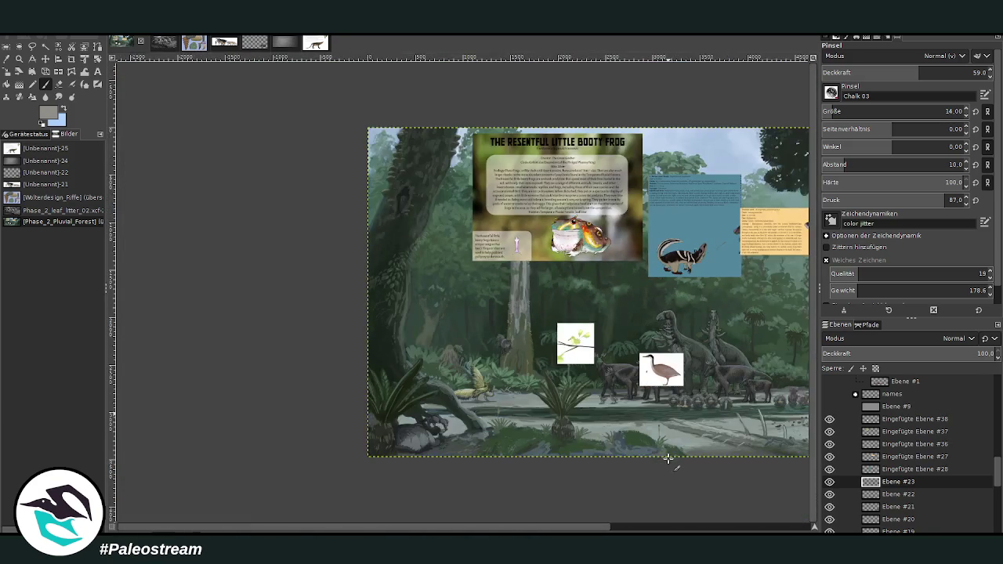
pyautogui.scroll(-1, 668, 459)
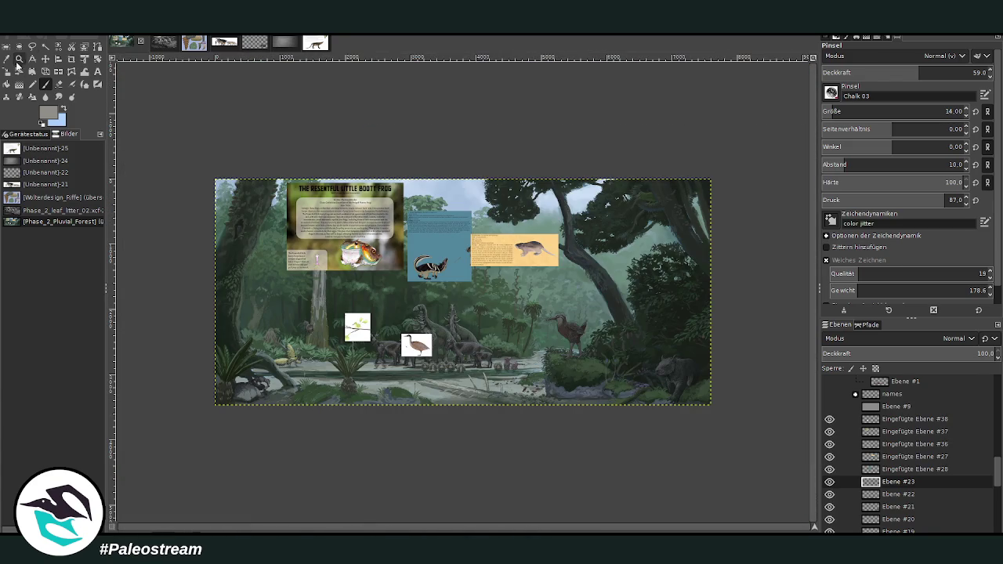
pyautogui.click(19, 59)
pyautogui.click(263, 197)
# Hide the wader reference, move Eingefügte Ebene #36 into the group, and select Eingefügte Ebene #38.
pyautogui.click(829, 419)
pyautogui.click(830, 419)
pyautogui.click(829, 432)
pyautogui.click(830, 432)
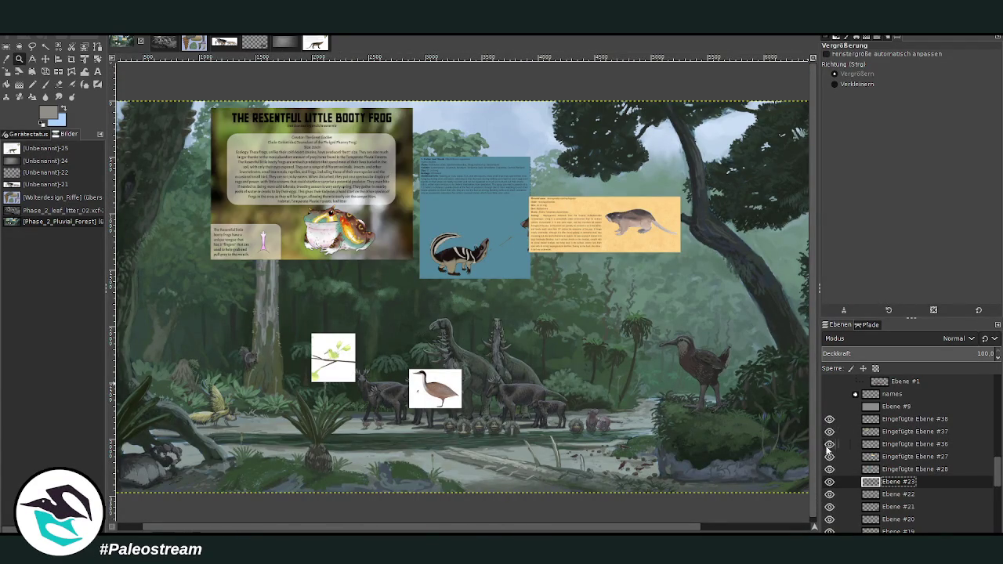
pyautogui.click(829, 445)
pyautogui.moveTo(890, 445); pyautogui.dragTo(896, 406)
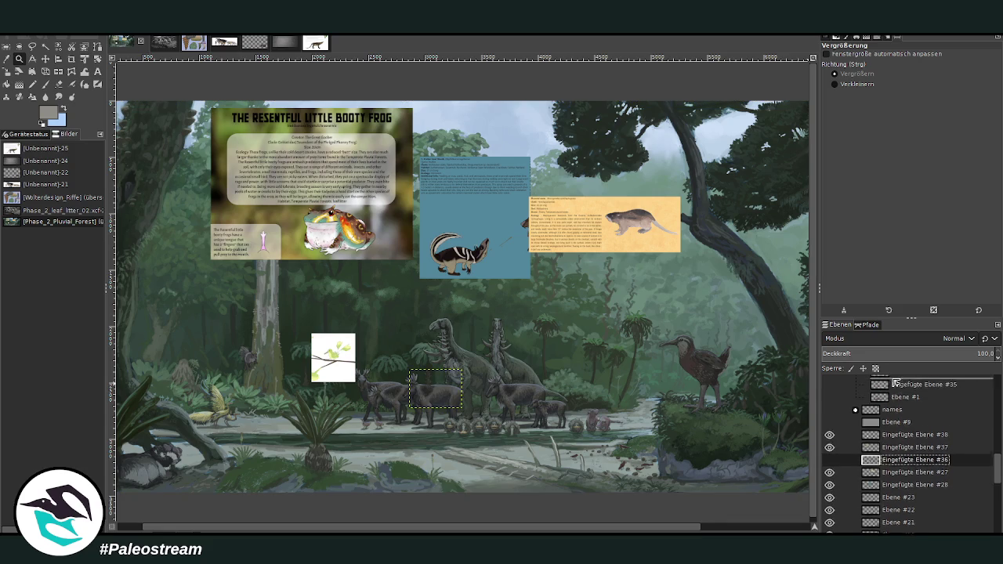
pyautogui.click(886, 471)
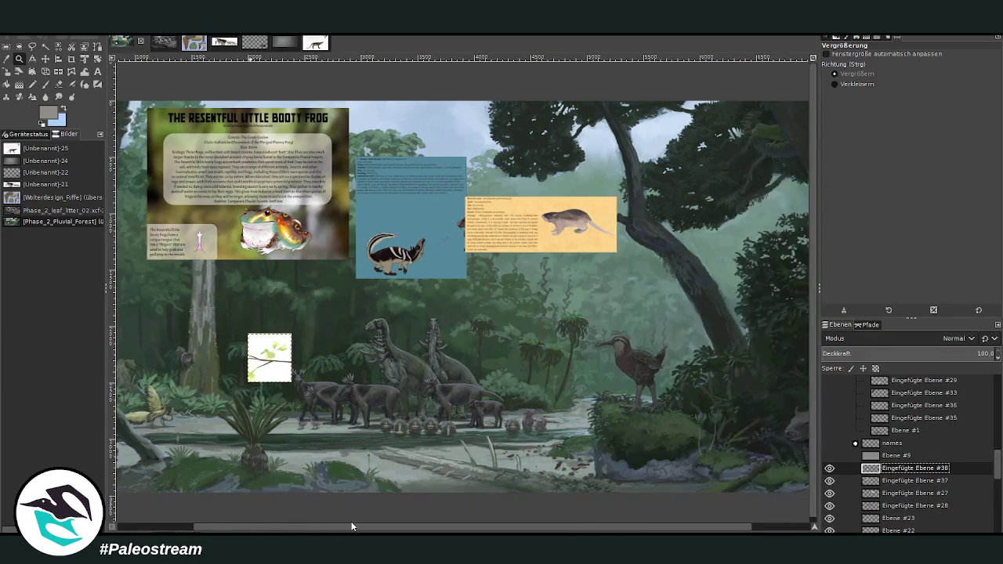
# Move the branch picture to the lower left bank and zoom in around it.
pyautogui.moveTo(300, 529)
pyautogui.mouseDown()
pyautogui.moveTo(435, 528)
pyautogui.moveTo(265, 529)
pyautogui.mouseUp()
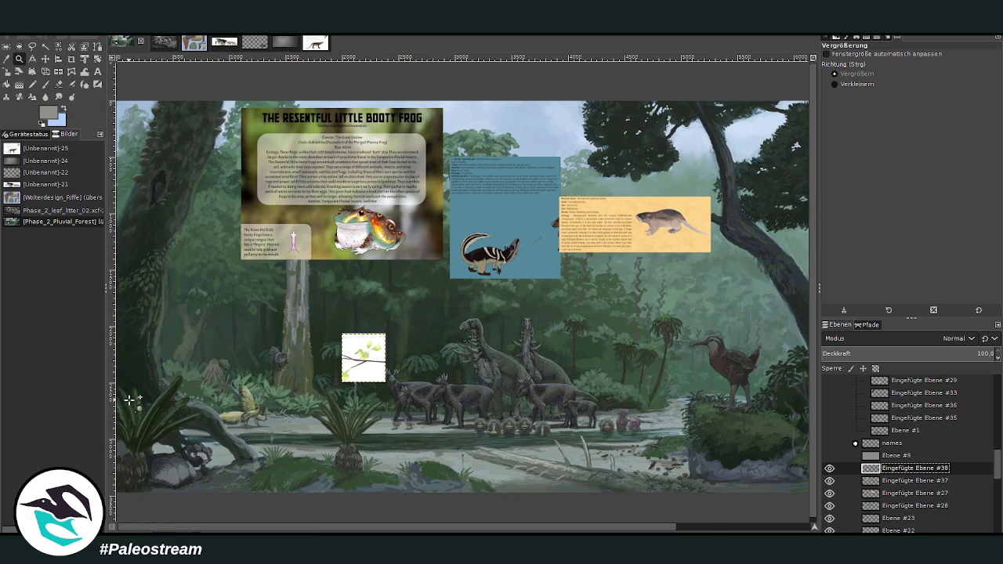
pyautogui.click(46, 58)
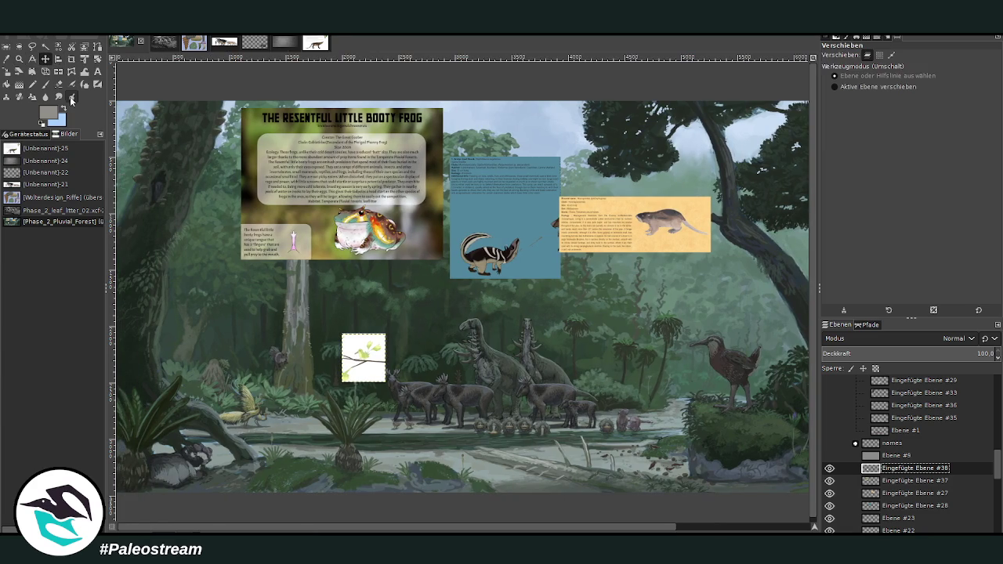
pyautogui.moveTo(373, 362); pyautogui.dragTo(267, 426)
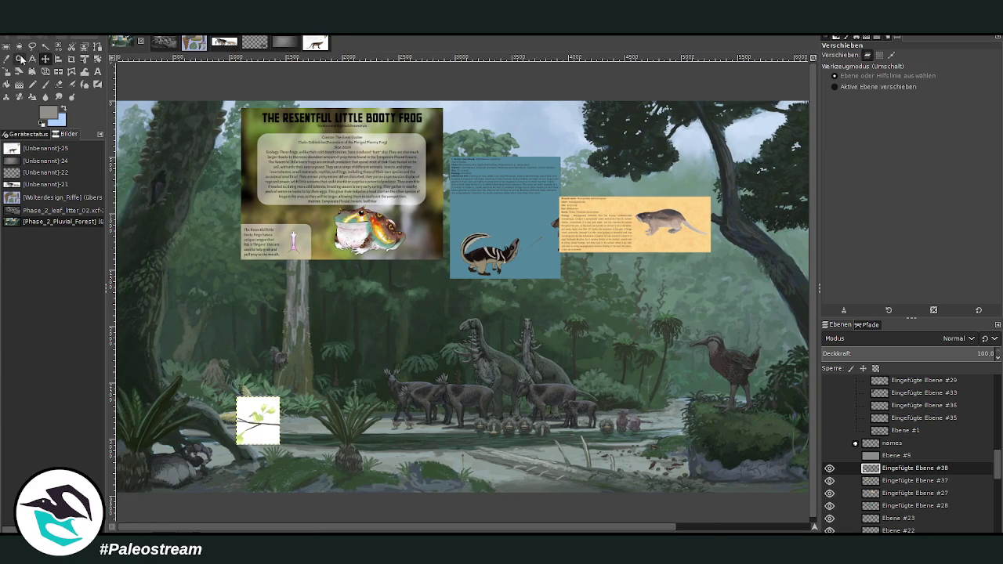
pyautogui.click(20, 58)
pyautogui.moveTo(147, 326); pyautogui.dragTo(336, 500)
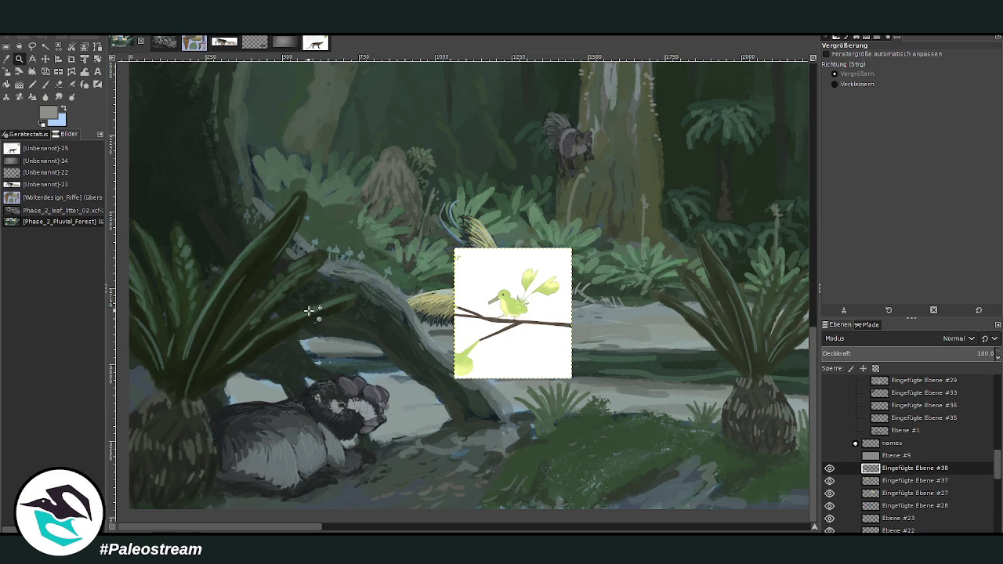
# Shift the branch picture beside the fern right of the log and zoom in on that bank.
pyautogui.moveTo(272, 529); pyautogui.dragTo(286, 530)
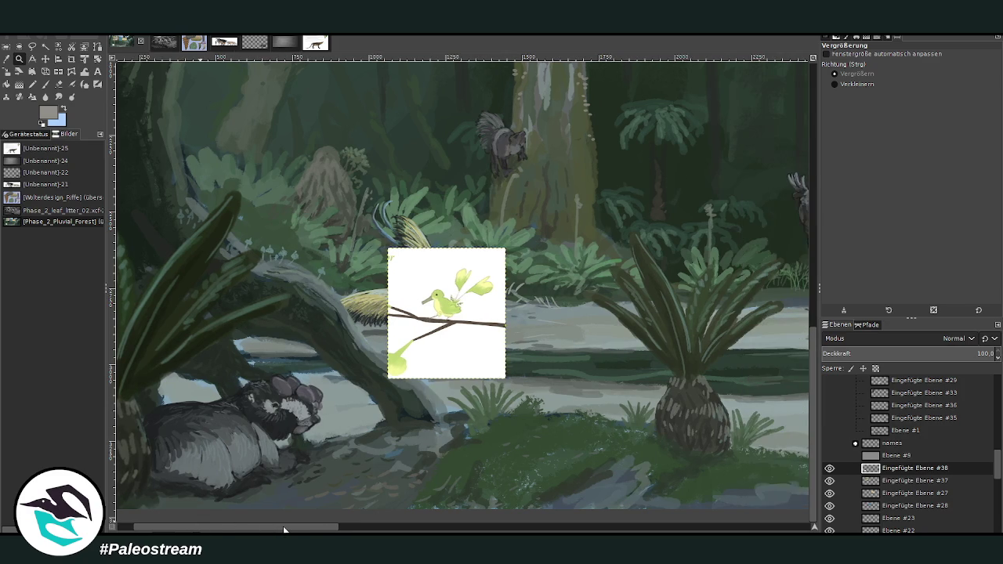
pyautogui.click(45, 58)
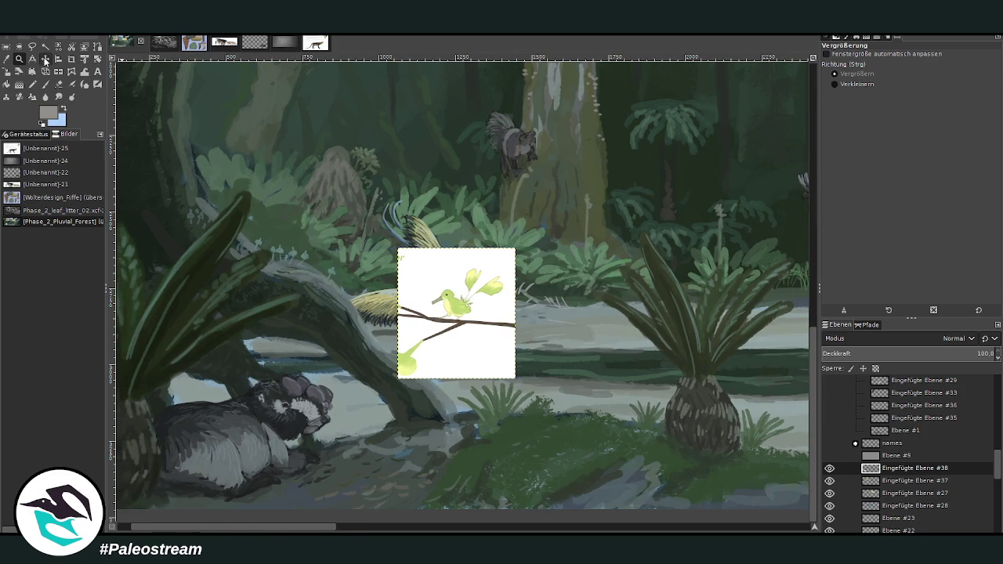
pyautogui.moveTo(436, 292); pyautogui.dragTo(576, 335)
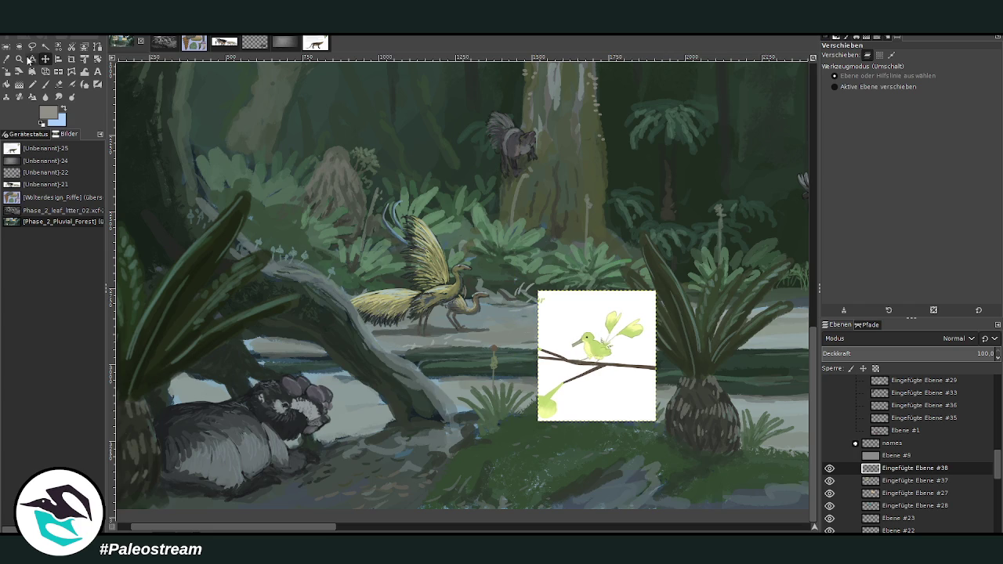
pyautogui.click(19, 59)
pyautogui.moveTo(338, 269); pyautogui.dragTo(617, 488)
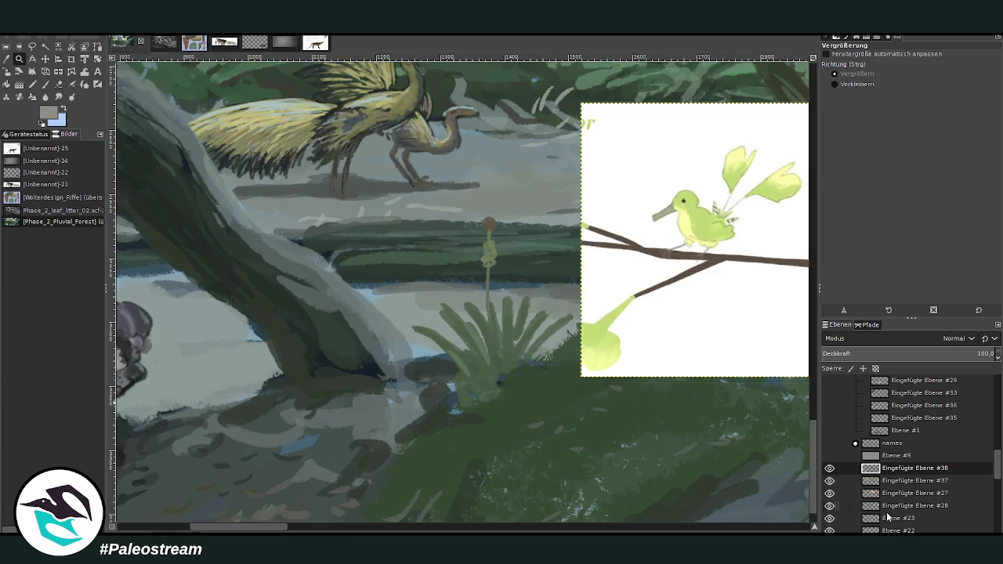
# Make Ebene #23 the active layer and sample light green from the reference bird.
pyautogui.click(893, 519)
pyautogui.press('Escape')
pyautogui.press('o')
pyautogui.click(702, 216)
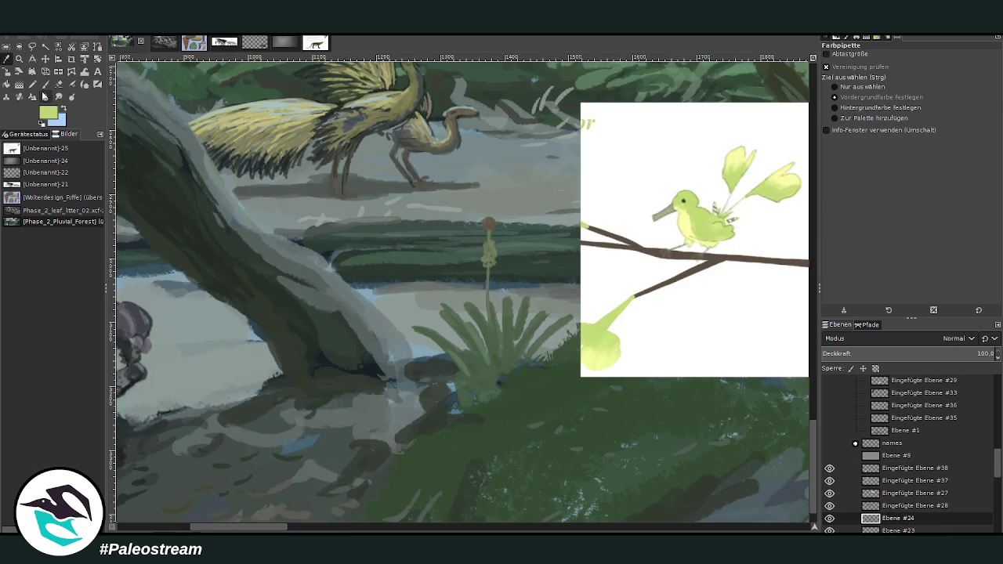
pyautogui.press('p')
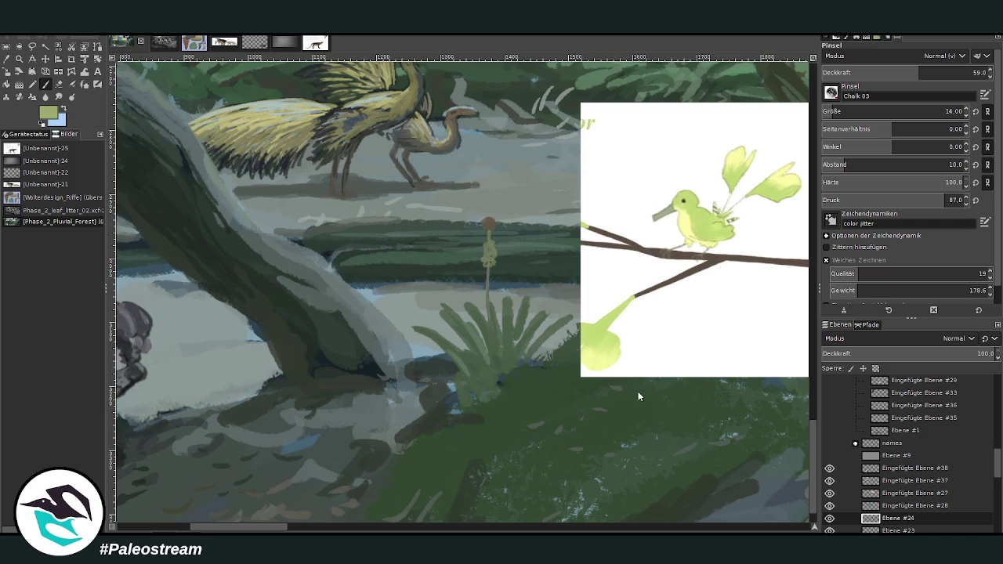
# With a size-33 brush at opacity 69.7, paint two light-green stem strokes on the ground.
pyautogui.keyDown('ctrl'); pyautogui.click(570, 359); pyautogui.keyUp('ctrl')
pyautogui.moveTo(902, 112); pyautogui.dragTo(929, 112)
pyautogui.moveTo(918, 72); pyautogui.dragTo(937, 73)
pyautogui.moveTo(524, 409)
pyautogui.mouseDown()
pyautogui.moveTo(506, 414)
pyautogui.moveTo(514, 418)
pyautogui.moveTo(539, 362)
pyautogui.mouseUp()
pyautogui.moveTo(536, 396)
pyautogui.mouseDown()
pyautogui.moveTo(546, 367)
pyautogui.moveTo(548, 392)
pyautogui.moveTo(532, 366)
pyautogui.moveTo(537, 388)
pyautogui.moveTo(527, 401)
pyautogui.mouseUp()
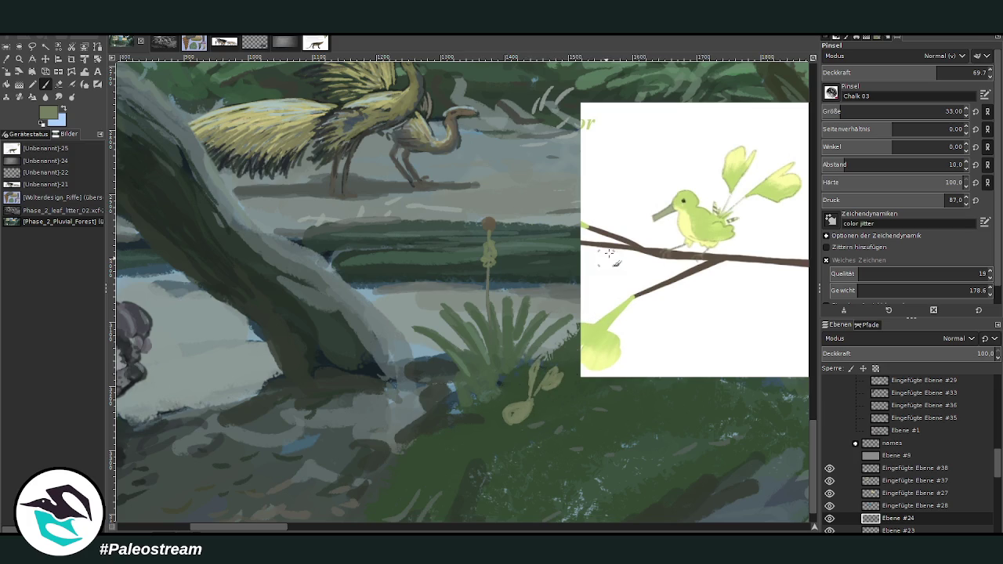
# At size 25 and opacity about 56, reshape and smooth the small olive bird near the fern.
pyautogui.click(902, 111)
pyautogui.moveTo(501, 399); pyautogui.dragTo(490, 405)
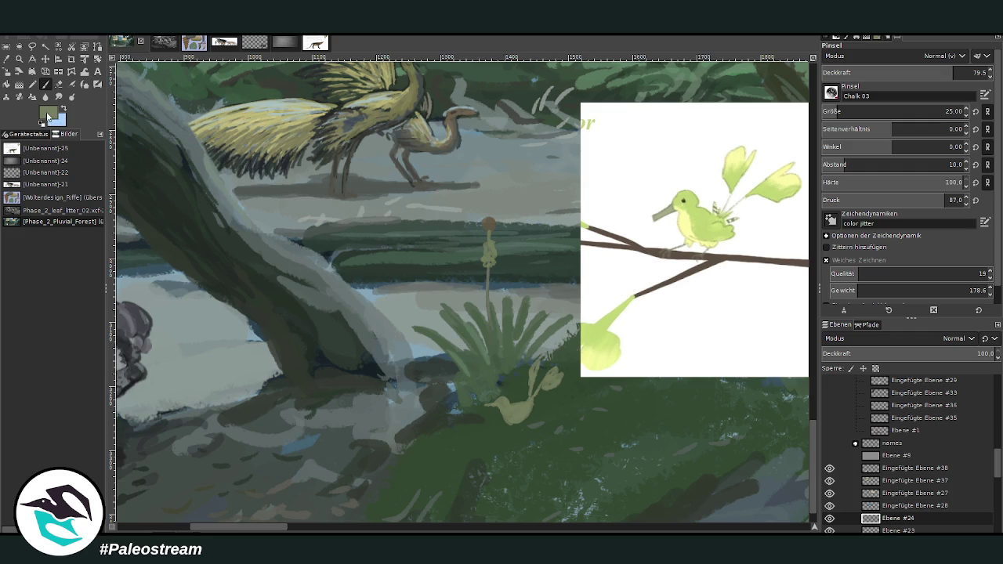
pyautogui.keyDown('ctrl'); pyautogui.click(559, 375); pyautogui.keyUp('ctrl')
pyautogui.moveTo(980, 75); pyautogui.dragTo(974, 73)
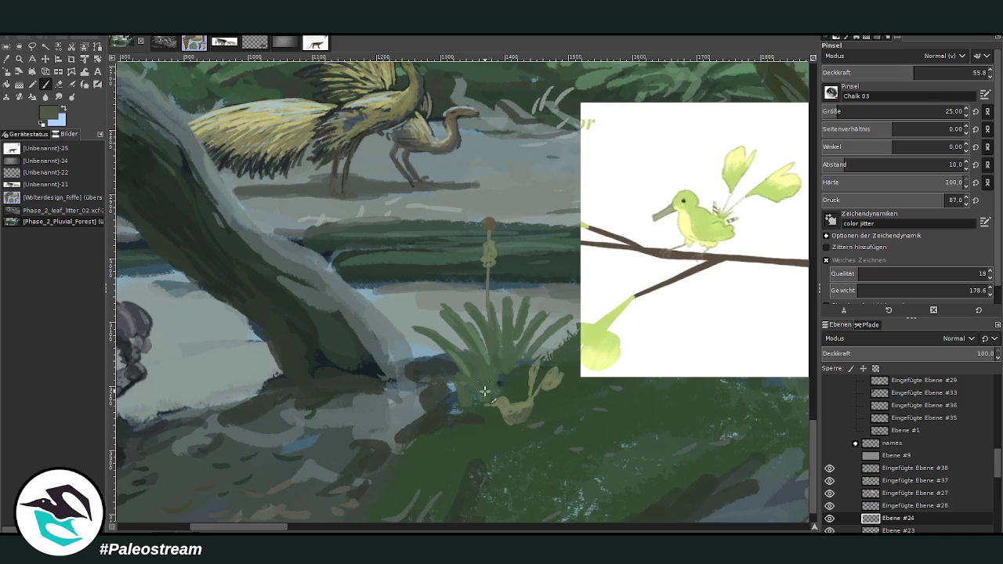
pyautogui.moveTo(510, 417); pyautogui.dragTo(524, 408)
# Paint a thin leg under the bird at opacity 82 and brush size 20.
pyautogui.moveTo(913, 73); pyautogui.dragTo(946, 73)
pyautogui.moveTo(902, 111); pyautogui.dragTo(886, 112)
pyautogui.moveTo(516, 420); pyautogui.dragTo(518, 439)
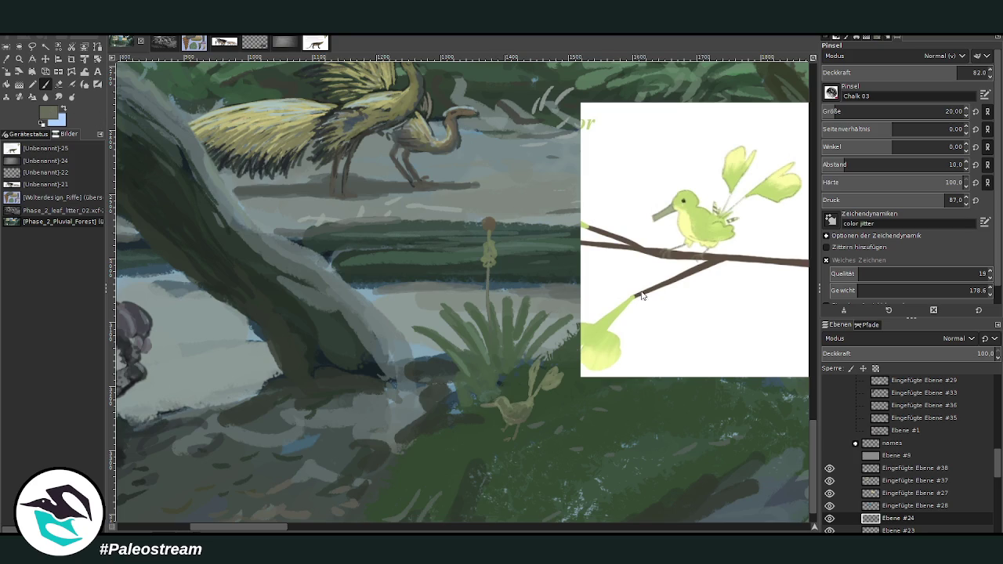
# Repaint the small bird's body and legs in a lighter green sampled from the painting.
pyautogui.keyDown('ctrl'); pyautogui.click(576, 359); pyautogui.keyUp('ctrl')
pyautogui.moveTo(508, 401)
pyautogui.mouseDown()
pyautogui.moveTo(529, 399)
pyautogui.moveTo(544, 360)
pyautogui.mouseUp()
pyautogui.moveTo(505, 419); pyautogui.dragTo(514, 432)
# Brighten the leaf tuft beside the little bird with the dark grass green.
pyautogui.keyDown('ctrl'); pyautogui.click(567, 369); pyautogui.keyUp('ctrl')
pyautogui.click(6, 59)
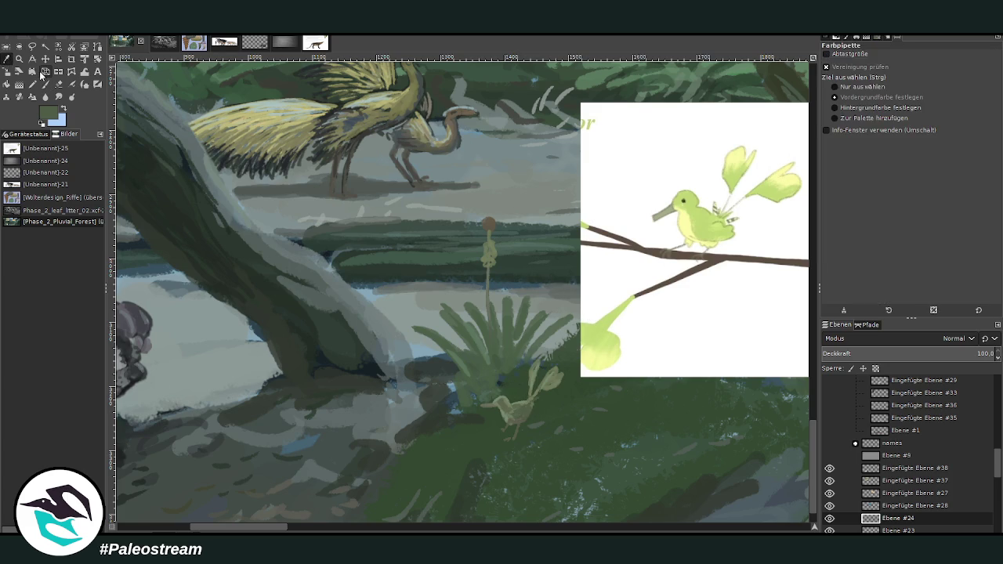
pyautogui.click(46, 85)
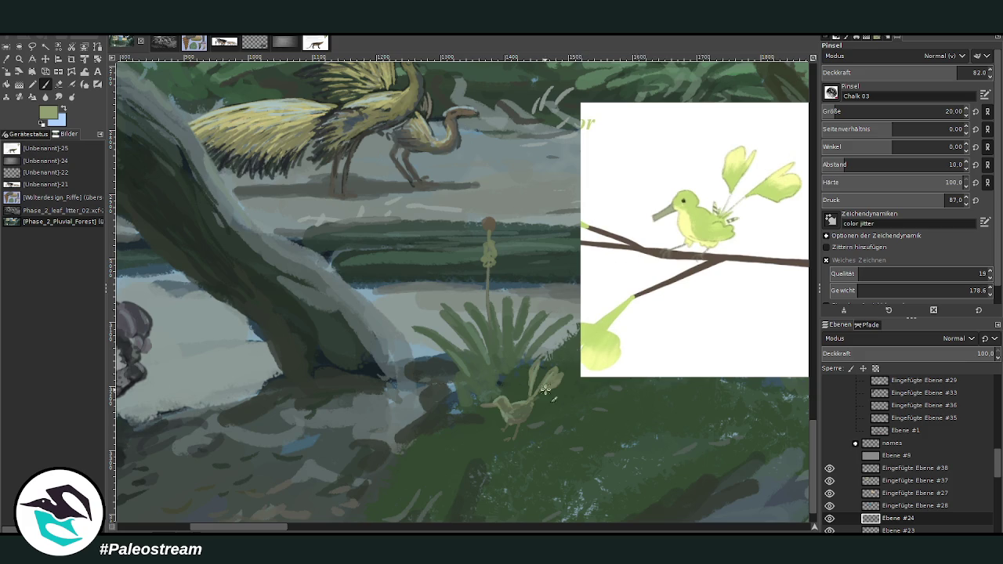
pyautogui.moveTo(547, 382)
pyautogui.mouseDown()
pyautogui.moveTo(558, 366)
pyautogui.moveTo(547, 376)
pyautogui.mouseUp()
# Sample lighter and darker greens, then a light grey-blue from the water.
pyautogui.keyDown('ctrl'); pyautogui.click(559, 337); pyautogui.keyUp('ctrl')
pyautogui.keyDown('ctrl'); pyautogui.click(560, 370); pyautogui.keyUp('ctrl')
pyautogui.press('o')
pyautogui.click(446, 411)
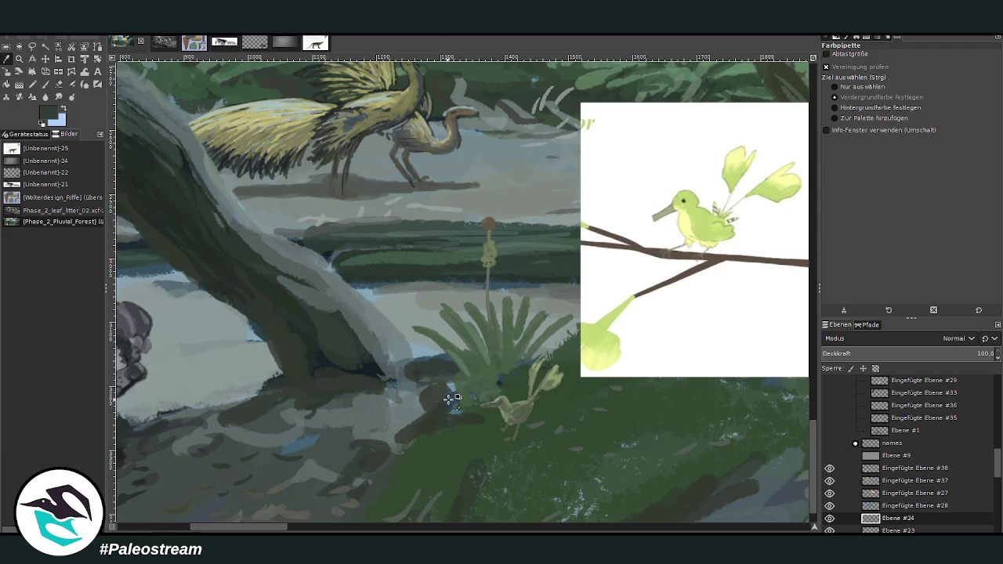
pyautogui.click(44, 85)
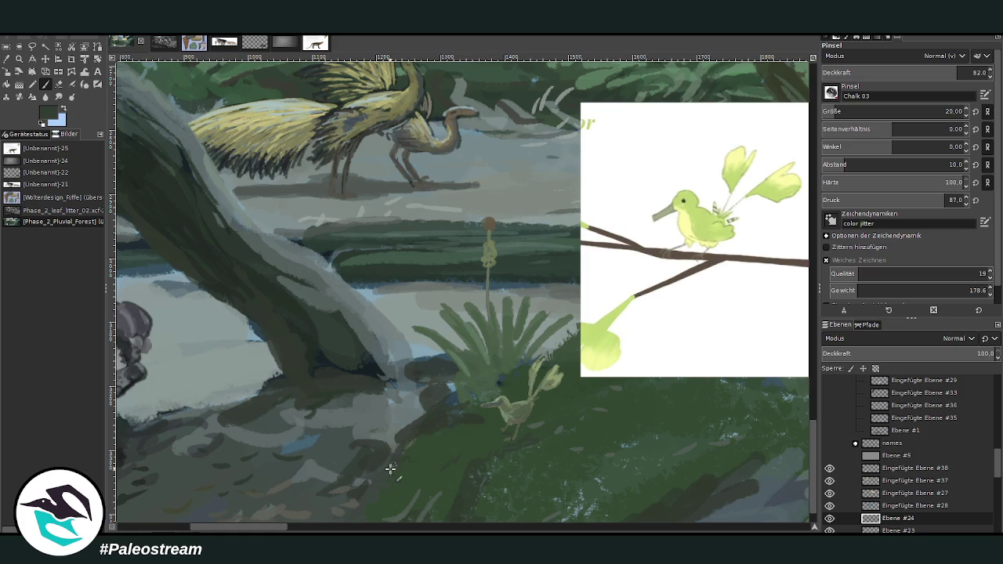
pyautogui.click(6, 59)
pyautogui.click(406, 298)
pyautogui.press('p')
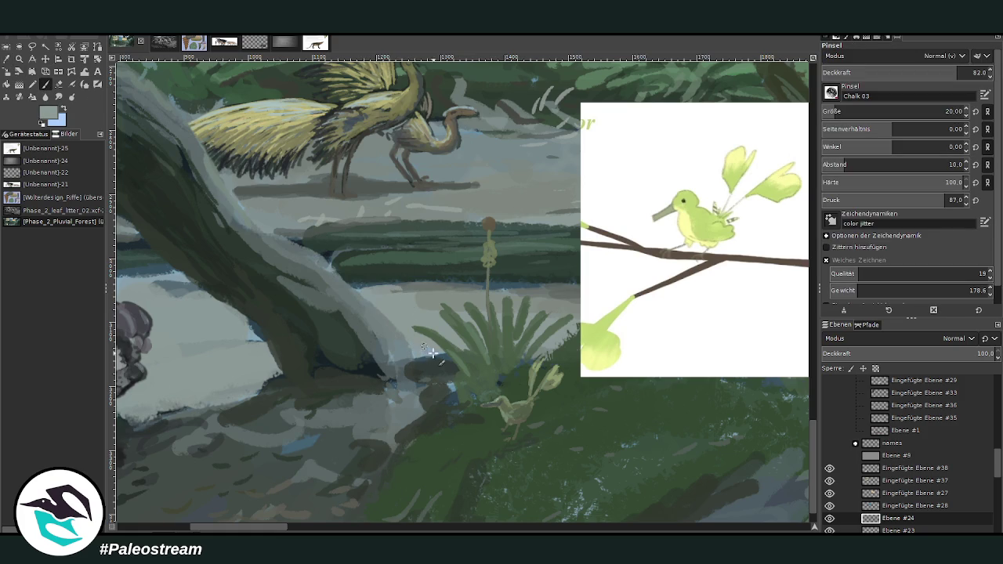
pyautogui.hscroll(-4, 449, 238)
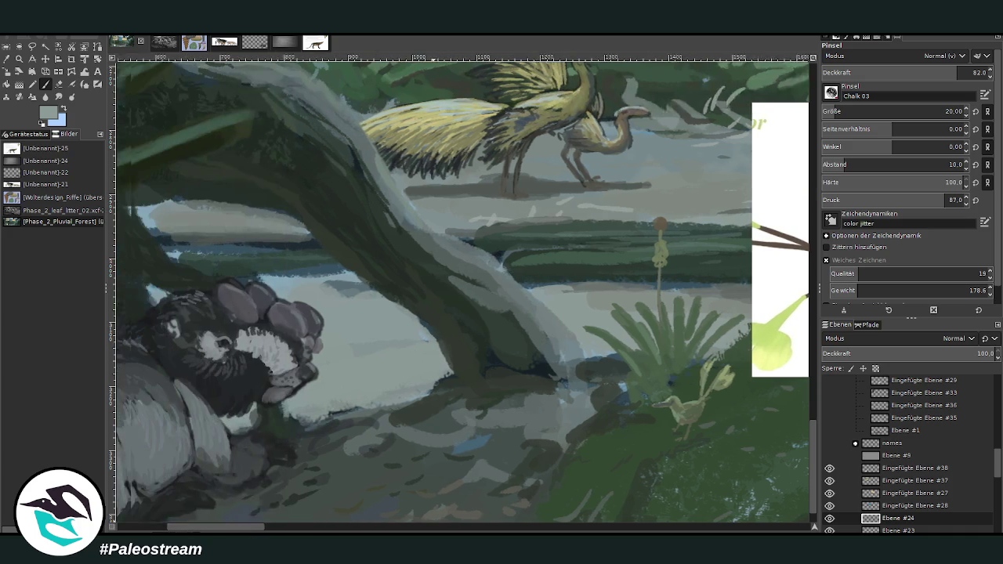
# Smooth the pale band under the branch with a light grey sampled from the canvas.
pyautogui.hscroll(-1, 450, 238)
pyautogui.press('o')
pyautogui.click(365, 272)
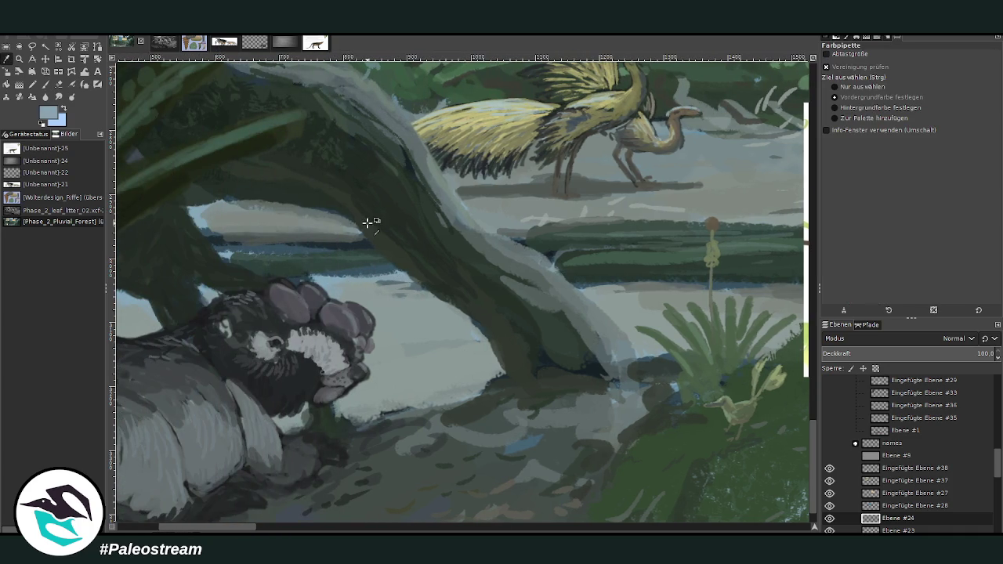
pyautogui.click(609, 254)
pyautogui.press('p')
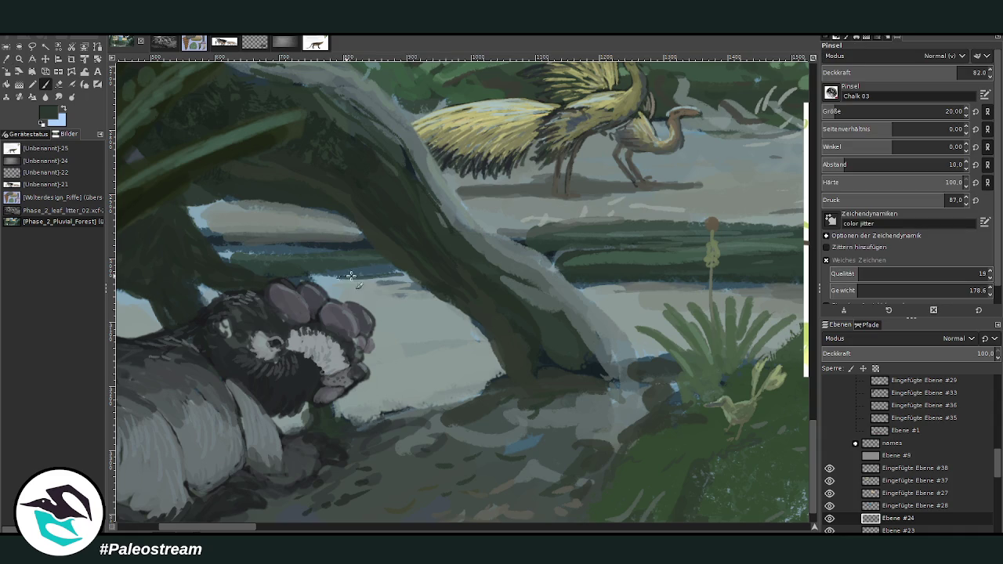
pyautogui.press('o')
pyautogui.click(262, 212)
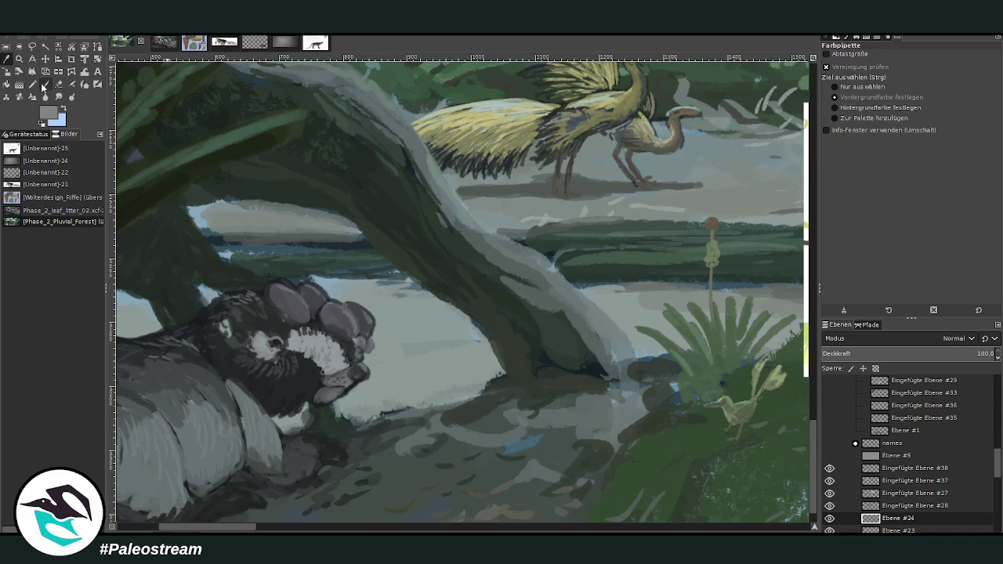
pyautogui.click(43, 87)
pyautogui.moveTo(225, 201); pyautogui.dragTo(337, 224)
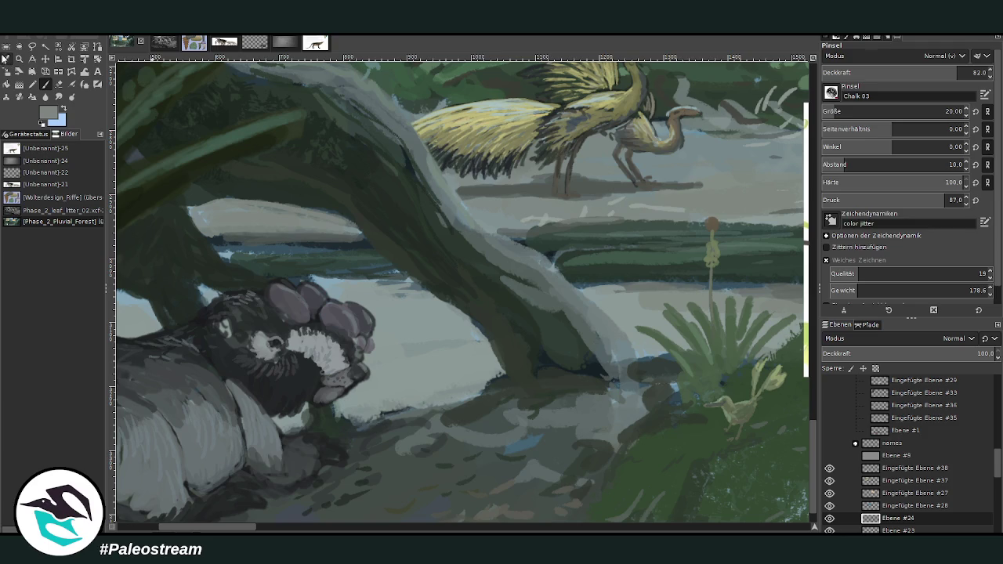
# Brighten the dark water band under the trunk using a sampled dark blue-grey.
pyautogui.click(5, 59)
pyautogui.click(274, 243)
pyautogui.click(46, 85)
pyautogui.moveTo(362, 245); pyautogui.dragTo(288, 246)
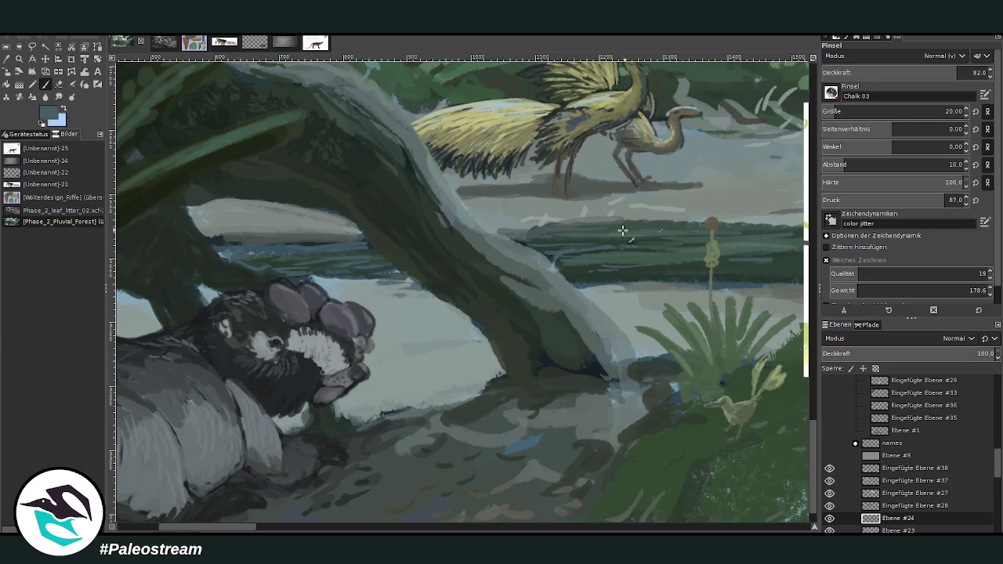
# Add a light blue-grey edge along the rock and water with Chalk 03.
pyautogui.hscroll(-5, 199, 358)
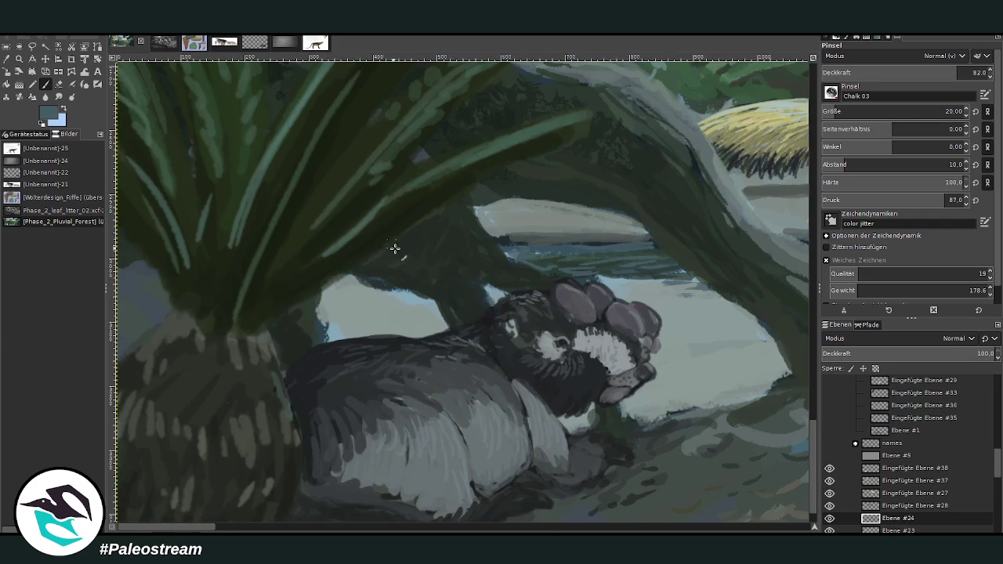
pyautogui.press('o')
pyautogui.click(392, 304)
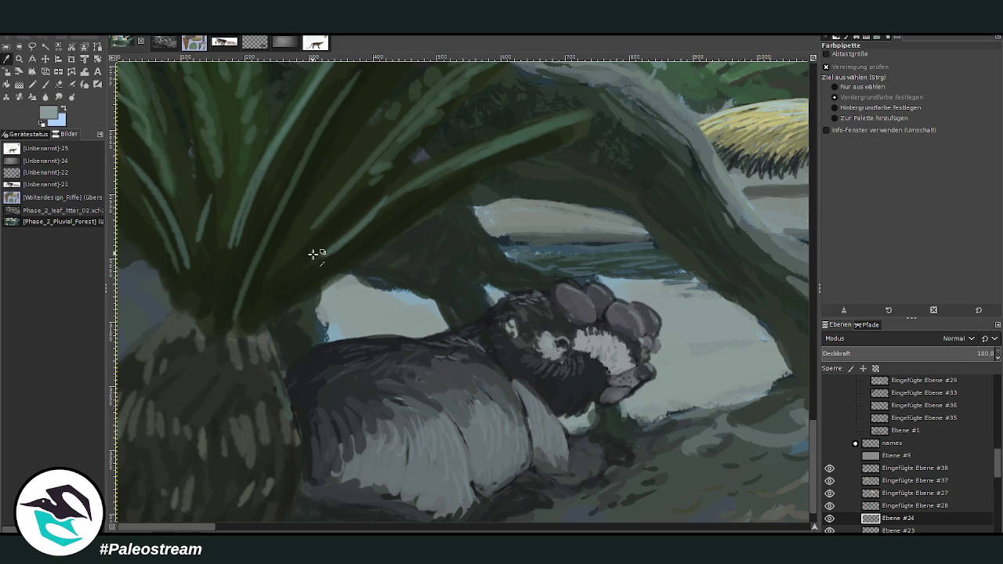
pyautogui.press('p')
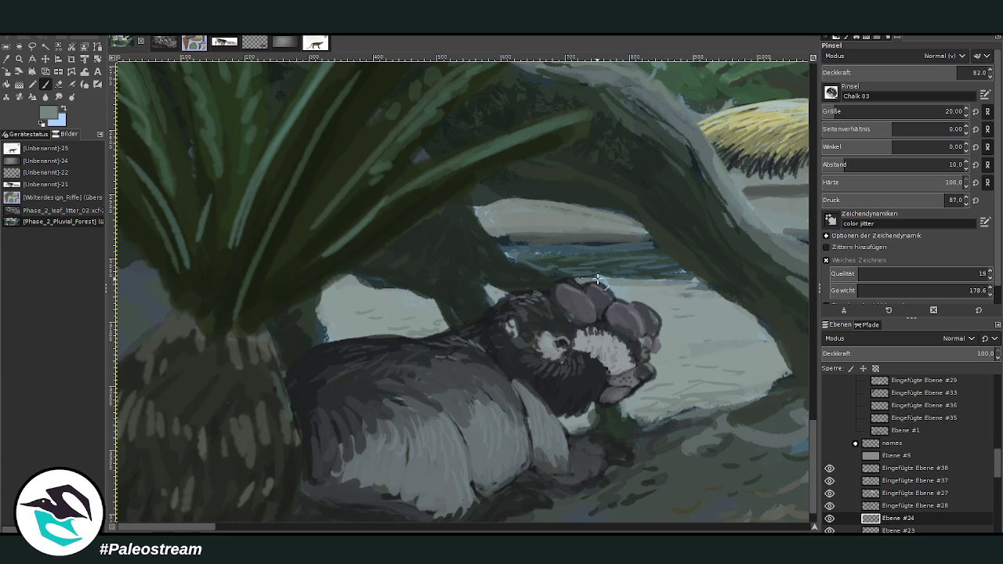
pyautogui.moveTo(577, 243); pyautogui.dragTo(557, 239)
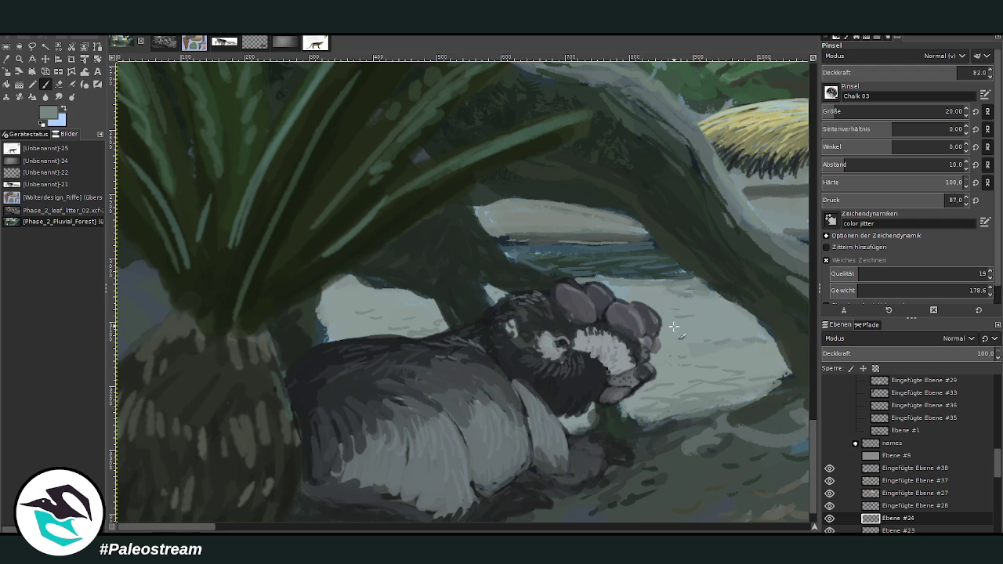
# Extend the pale ground below the animal's snout and lower brush opacity to 49.5.
pyautogui.keyDown('ctrl'); pyautogui.click(556, 361); pyautogui.keyUp('ctrl')
pyautogui.moveTo(676, 414); pyautogui.dragTo(632, 394)
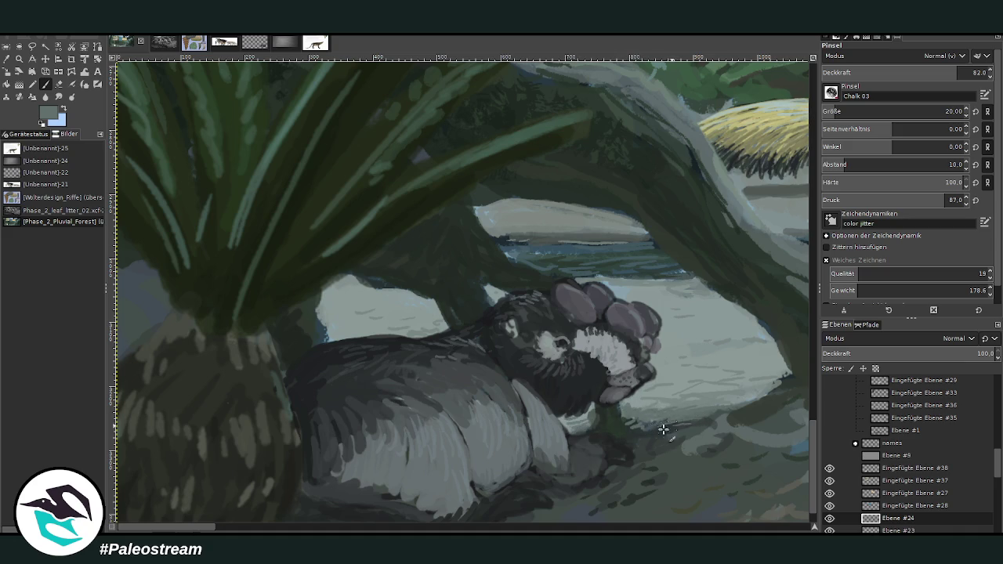
pyautogui.click(904, 72)
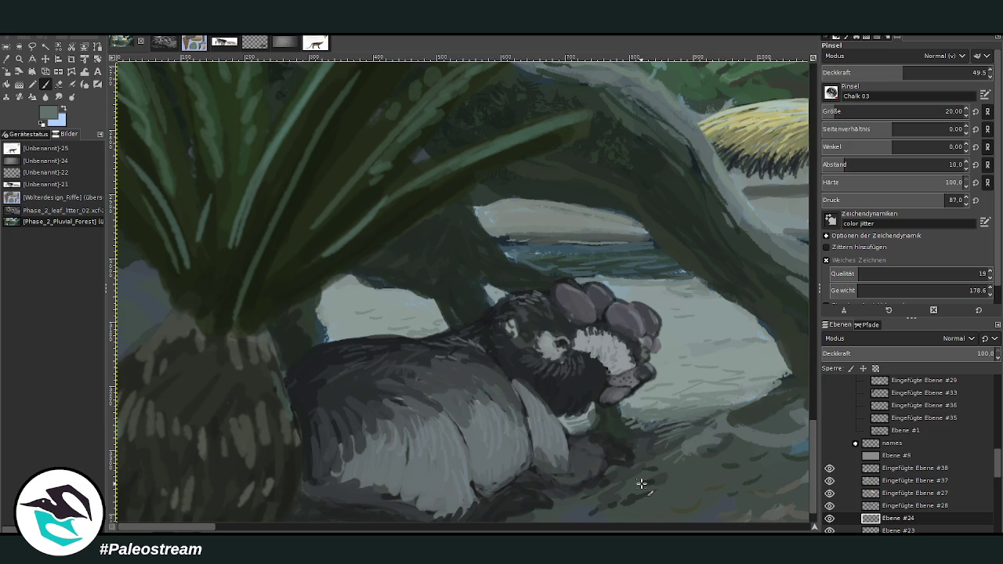
pyautogui.scroll(-1, 642, 483)
pyautogui.scroll(-2, 642, 483)
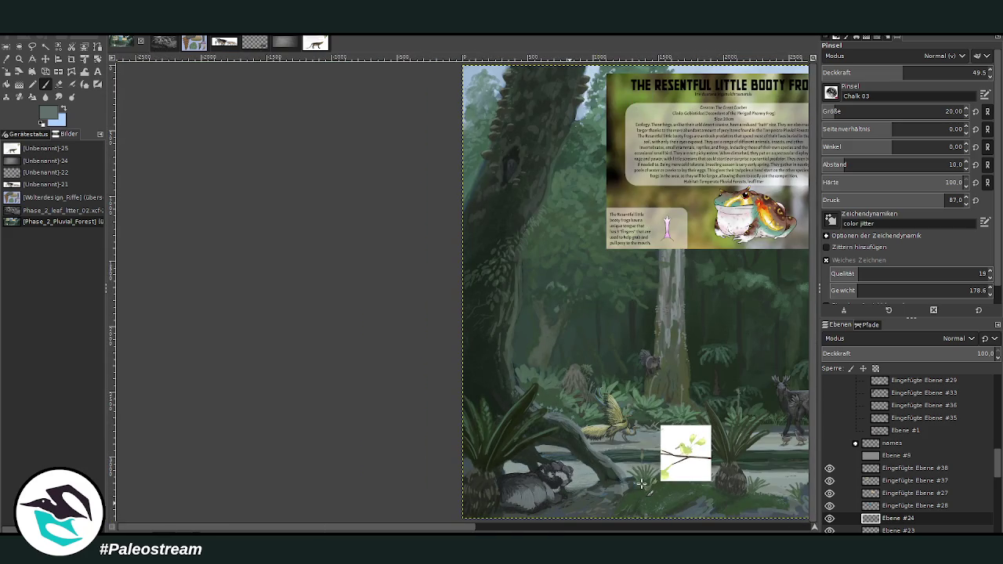
# Move the leaf reference layer into the group above and zoom in on the frog panel and herd.
pyautogui.click(830, 468)
pyautogui.moveTo(905, 468); pyautogui.dragTo(902, 406)
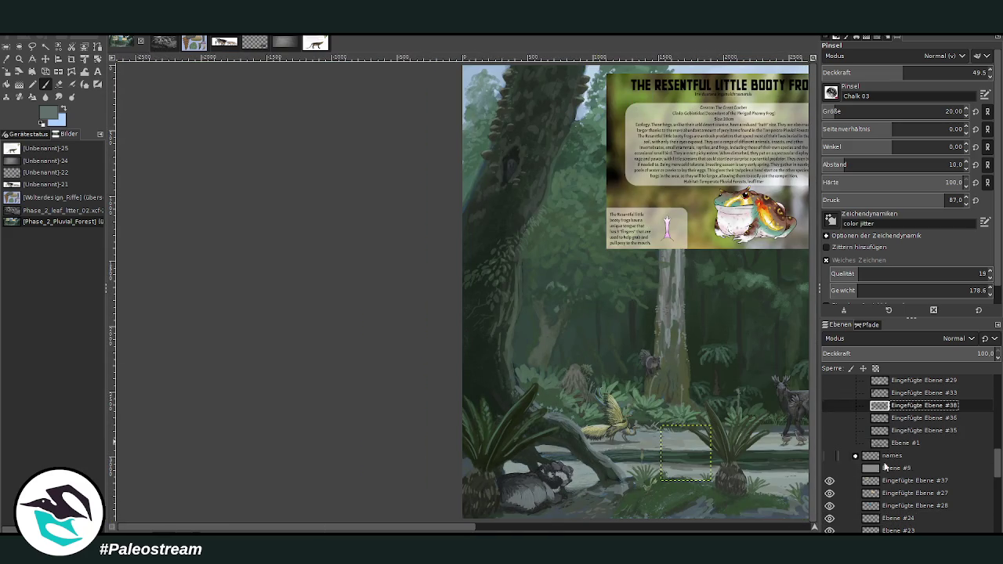
pyautogui.click(894, 480)
pyautogui.press('-')
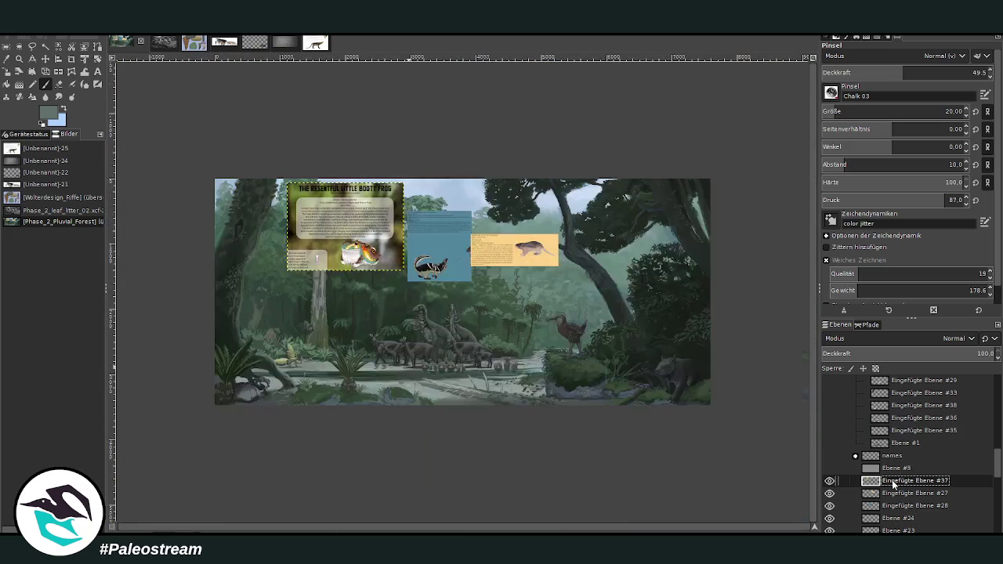
pyautogui.click(19, 58)
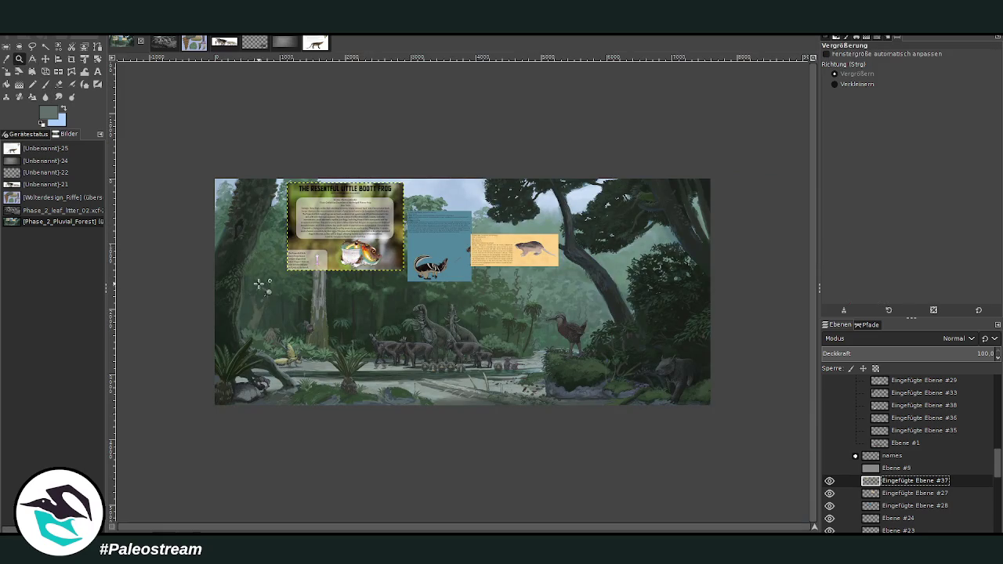
pyautogui.moveTo(246, 237); pyautogui.dragTo(481, 458)
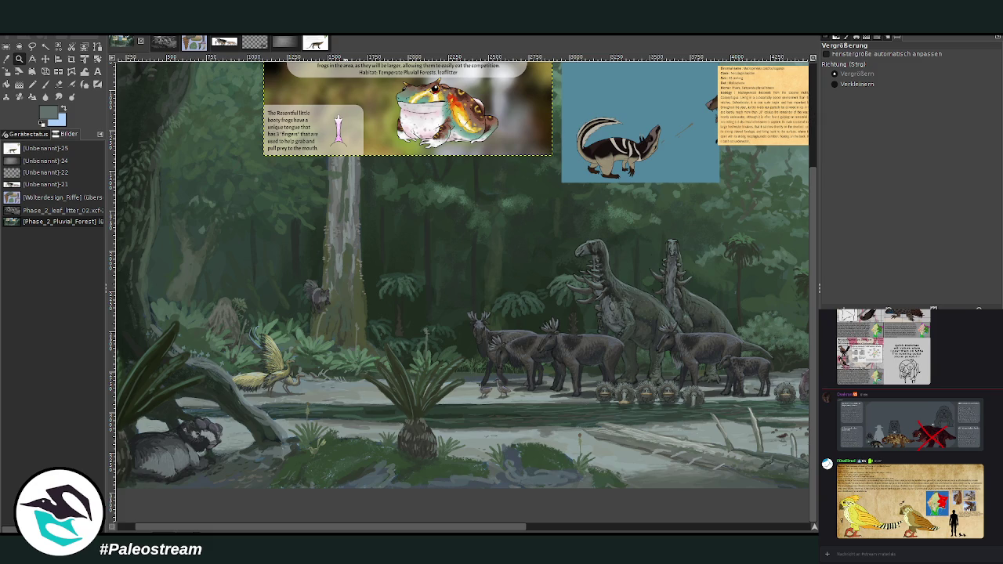
pyautogui.moveTo(323, 532)
pyautogui.mouseDown()
pyautogui.moveTo(395, 532)
pyautogui.moveTo(380, 529)
pyautogui.mouseUp()
# Copy the bird reference image from the chat and paste it into the painting.
pyautogui.press('o')
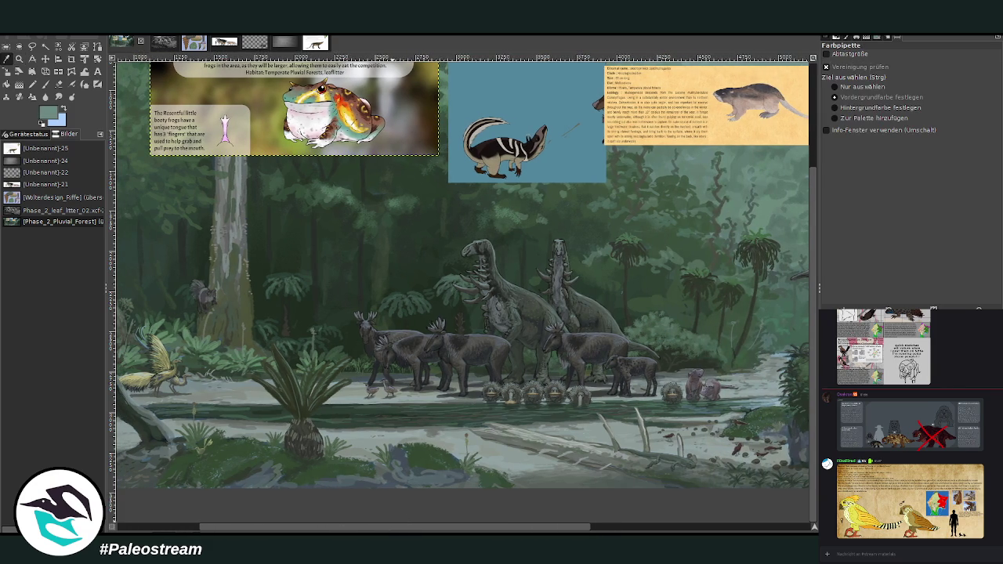
pyautogui.click(915, 525)
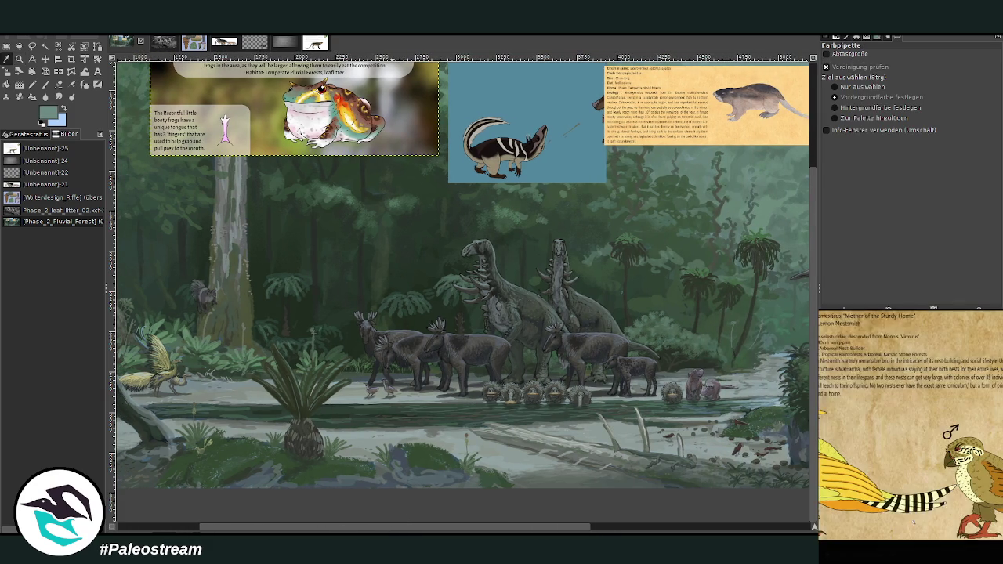
pyautogui.rightClick(918, 517)
pyautogui.click(926, 519)
pyautogui.press('Escape')
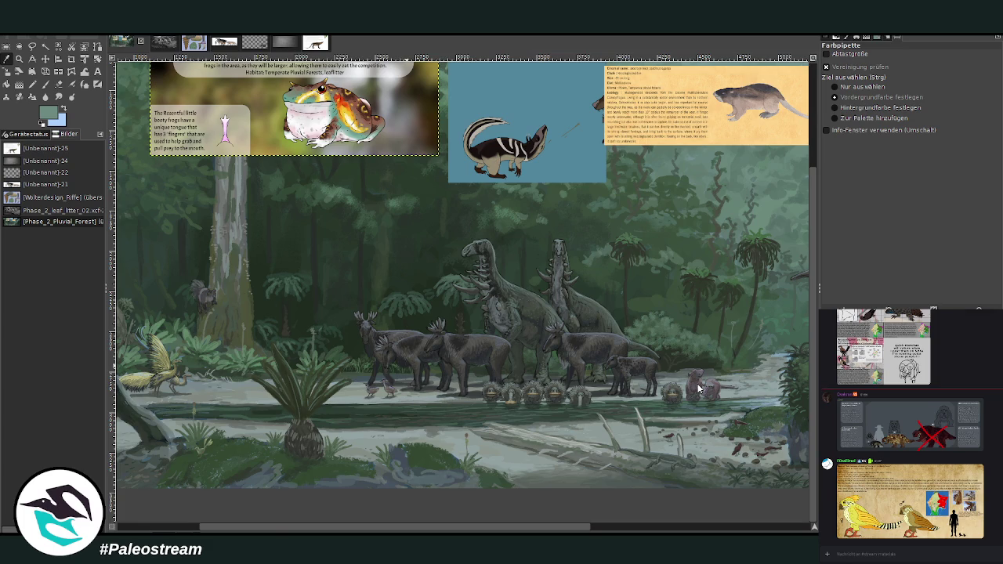
pyautogui.hotkey('ctrl', 'v')
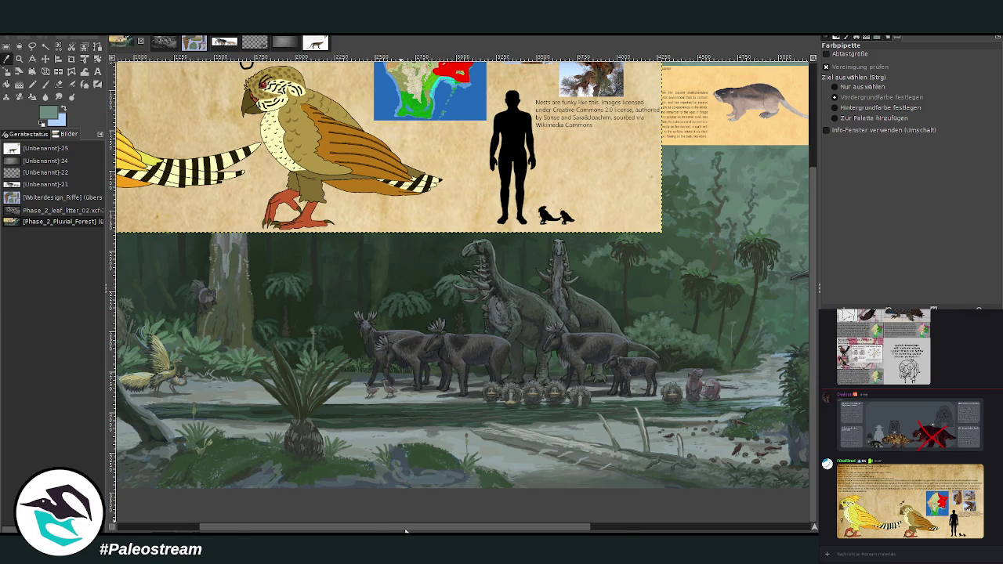
# Shift the pasted Nestsmith sheet right and crop it to the two parrots, trimming off the top text.
pyautogui.hscroll(5, 399, 511)
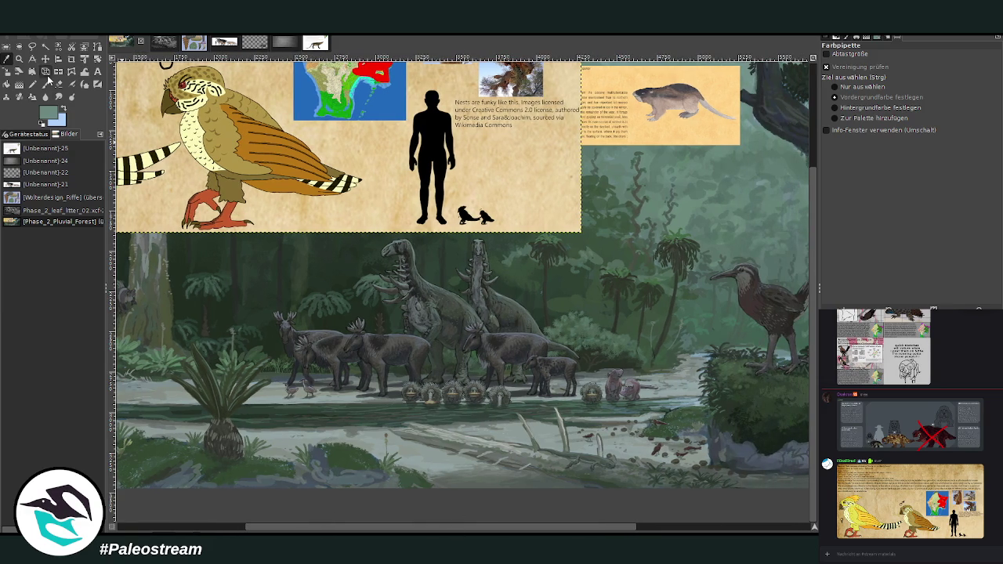
pyautogui.click(44, 59)
pyautogui.moveTo(440, 278)
pyautogui.mouseDown()
pyautogui.moveTo(459, 296)
pyautogui.moveTo(549, 288)
pyautogui.mouseUp()
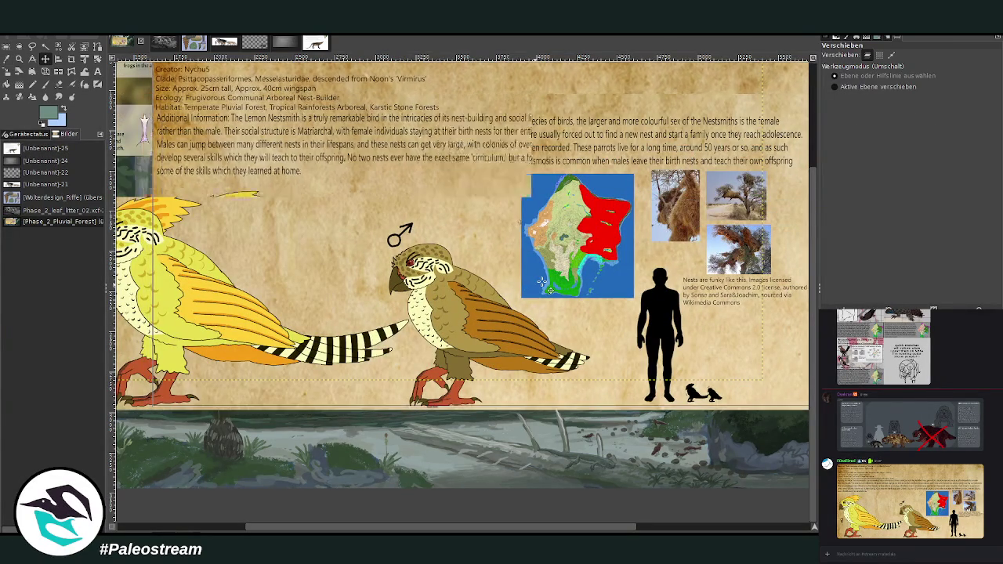
pyautogui.click(72, 59)
pyautogui.moveTo(154, 175)
pyautogui.mouseDown()
pyautogui.moveTo(598, 403)
pyautogui.moveTo(677, 408)
pyautogui.mouseUp()
pyautogui.scroll(3, 463, 308)
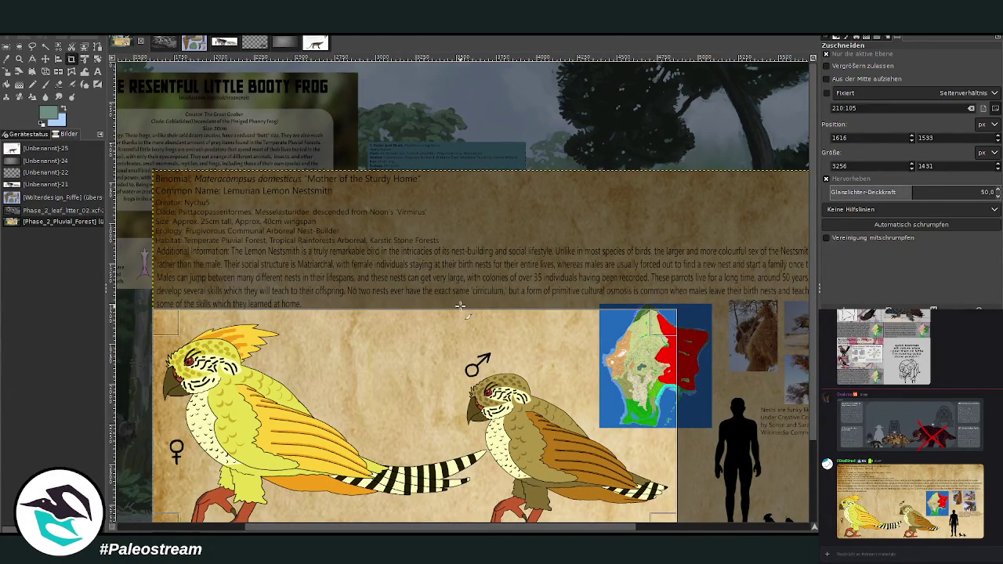
pyautogui.scroll(-3, 460, 305)
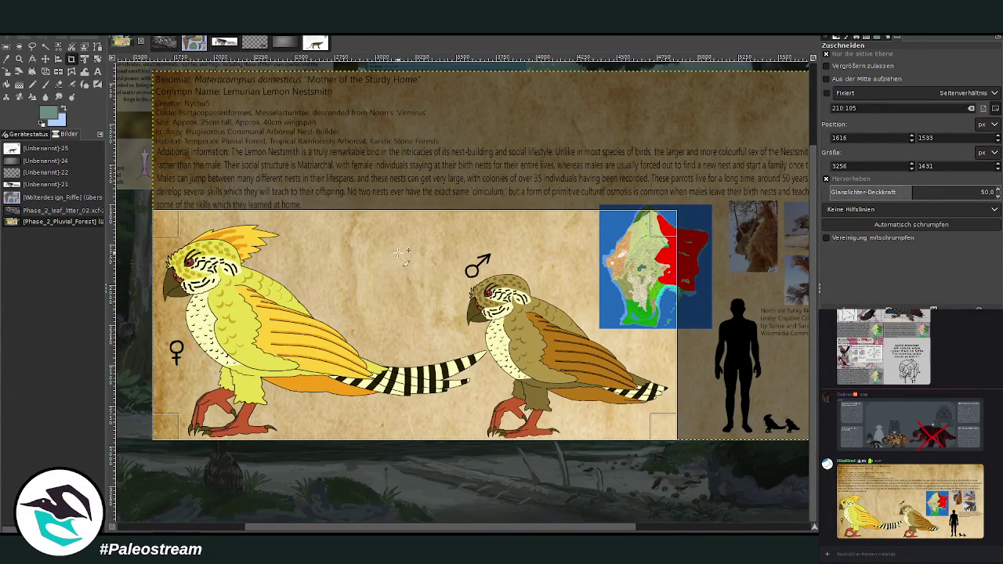
pyautogui.moveTo(397, 235); pyautogui.dragTo(396, 248)
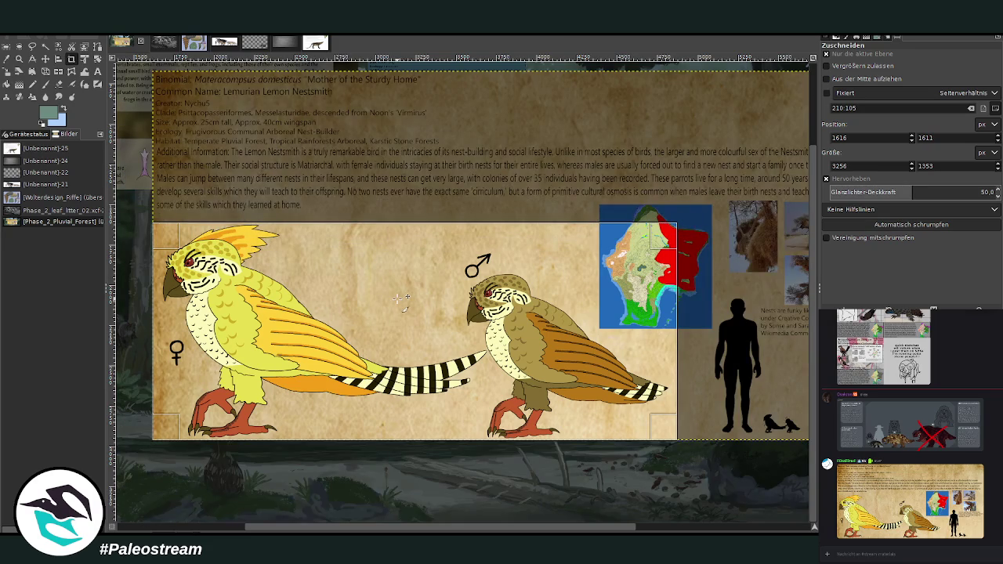
pyautogui.press('Return')
# Scale the bird card to about 795×330 px and center it on the canvas.
pyautogui.hotkey('shift', 's')
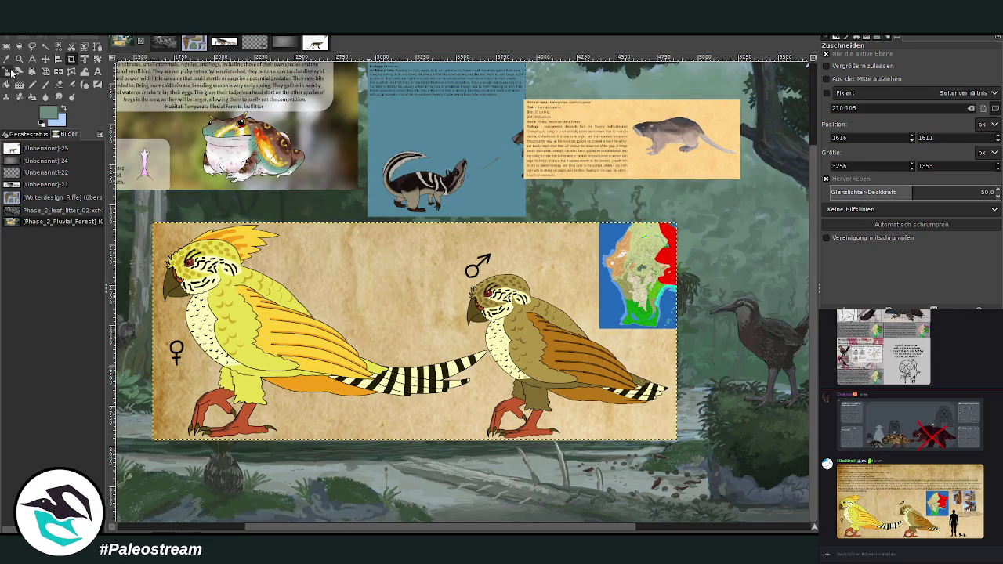
pyautogui.click(339, 322)
pyautogui.moveTo(677, 441); pyautogui.dragTo(432, 340)
pyautogui.moveTo(310, 282)
pyautogui.mouseDown()
pyautogui.moveTo(387, 313)
pyautogui.moveTo(557, 312)
pyautogui.mouseUp()
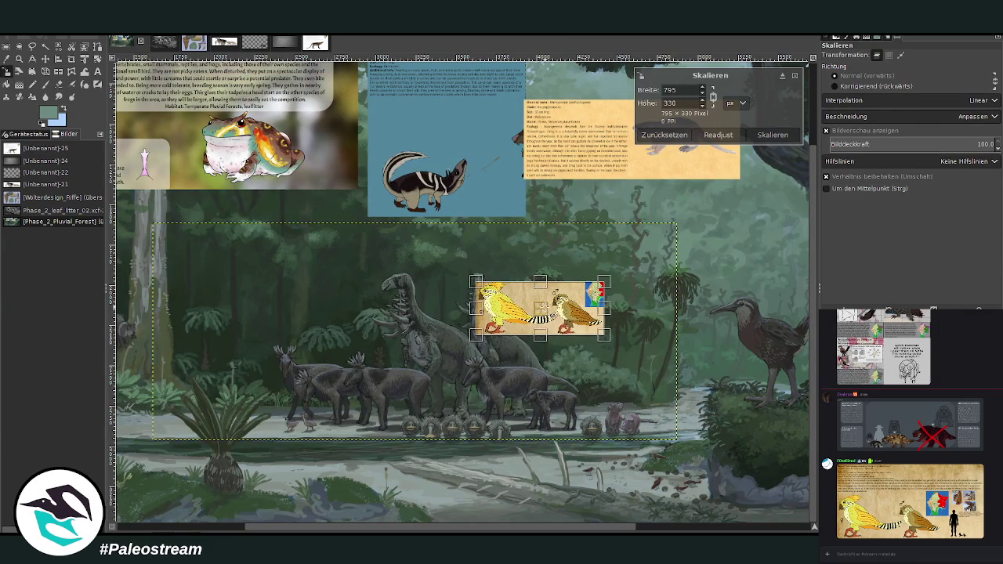
# Apply the 795×330 scale and zoom in around the bird card and herd.
pyautogui.click(772, 134)
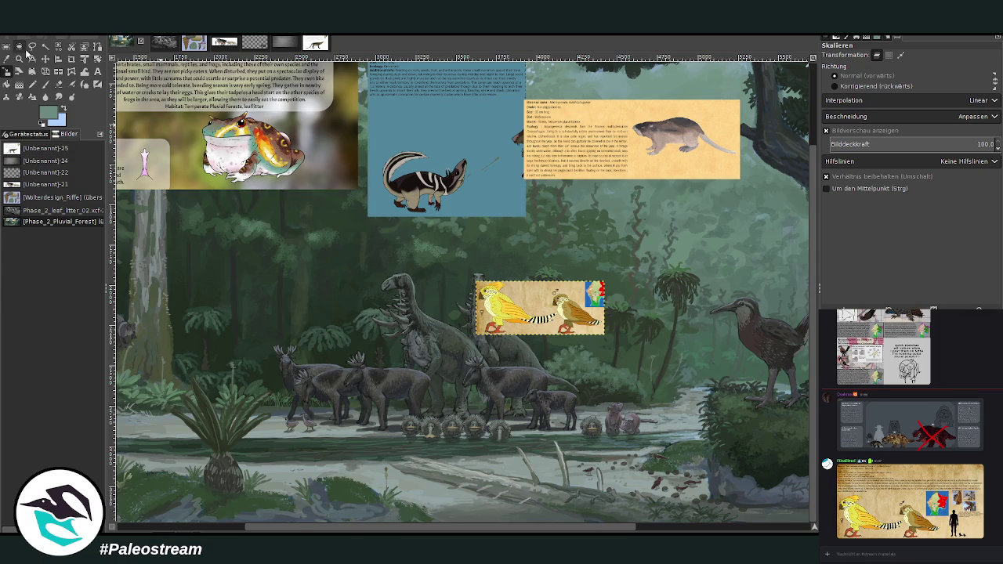
pyautogui.click(19, 58)
pyautogui.moveTo(416, 267); pyautogui.dragTo(603, 428)
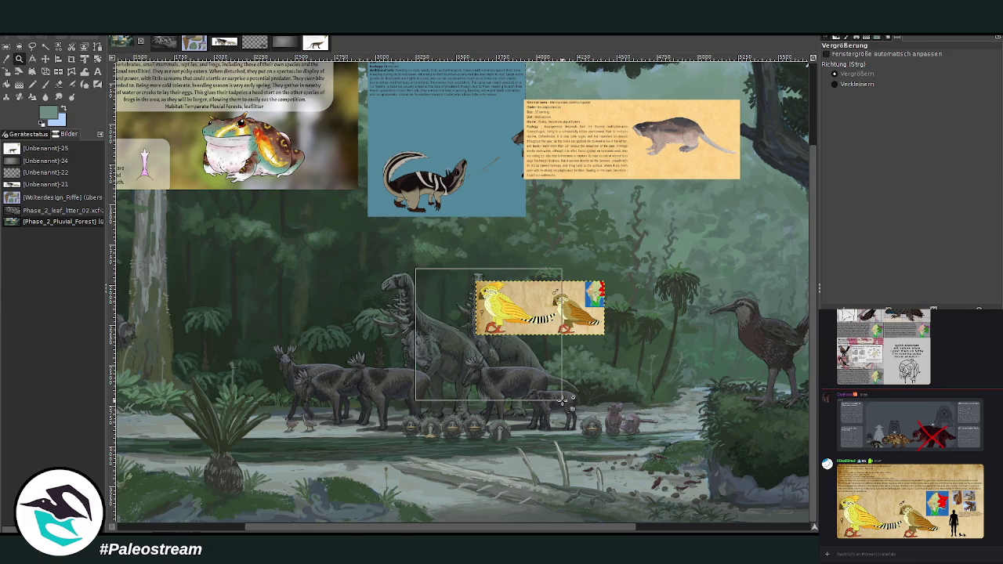
pyautogui.moveTo(247, 94); pyautogui.dragTo(682, 419)
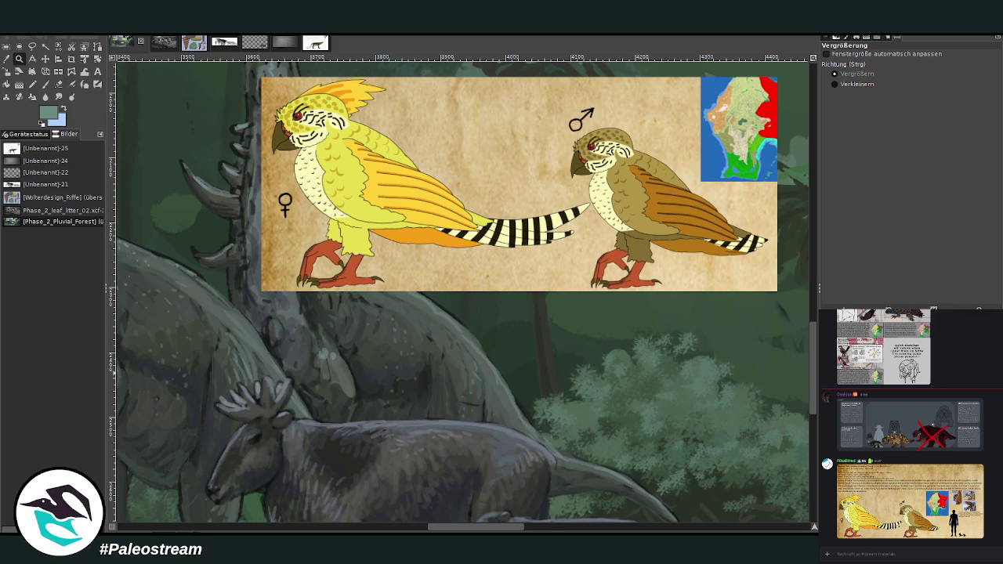
# Rescale the bird card to about 517×215 px, shifted down-right, and zoom to the branches below.
pyautogui.click(7, 71)
pyautogui.click(443, 177)
pyautogui.moveTo(444, 177); pyautogui.dragTo(459, 220)
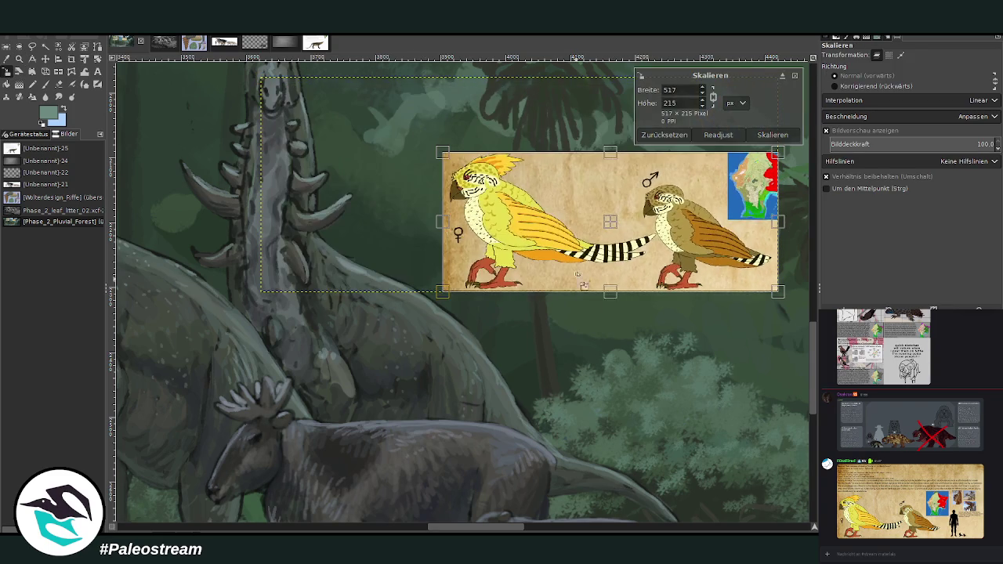
pyautogui.click(776, 138)
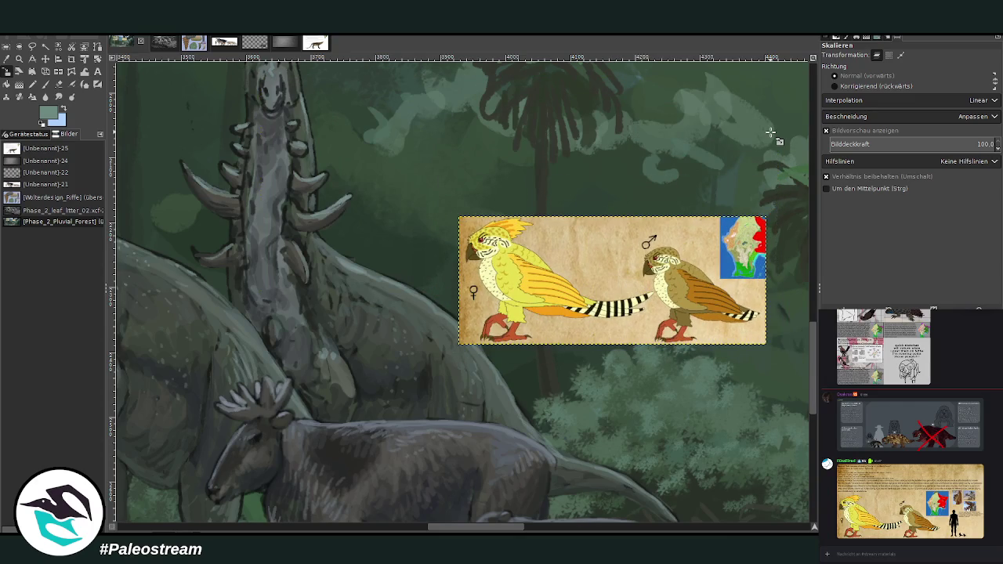
pyautogui.press('z')
pyautogui.moveTo(224, 177); pyautogui.dragTo(468, 338)
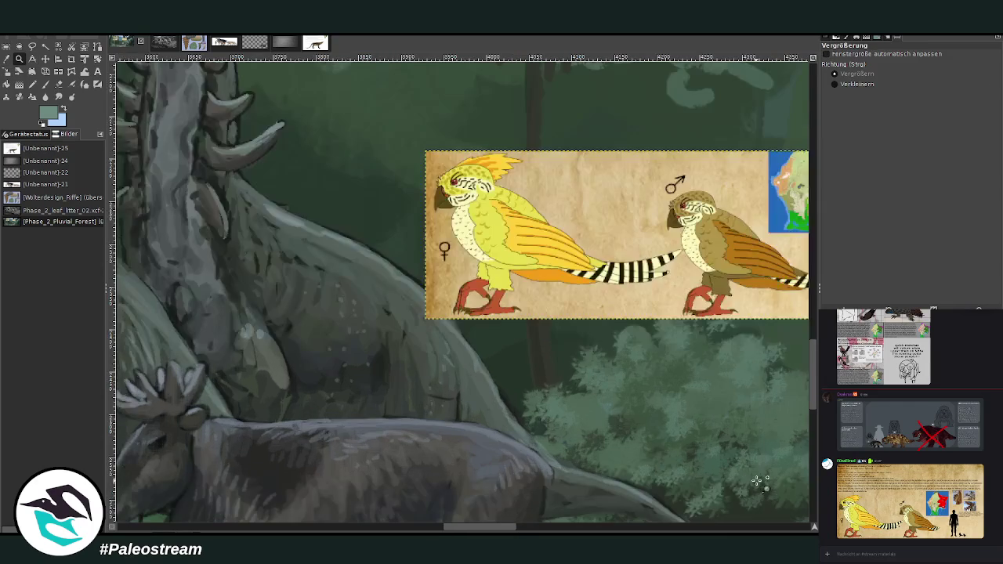
# Pick a dark colour and set the Chalk 03 brush to size 16, opacity about 84.
pyautogui.click(46, 84)
pyautogui.click(6, 58)
pyautogui.click(219, 188)
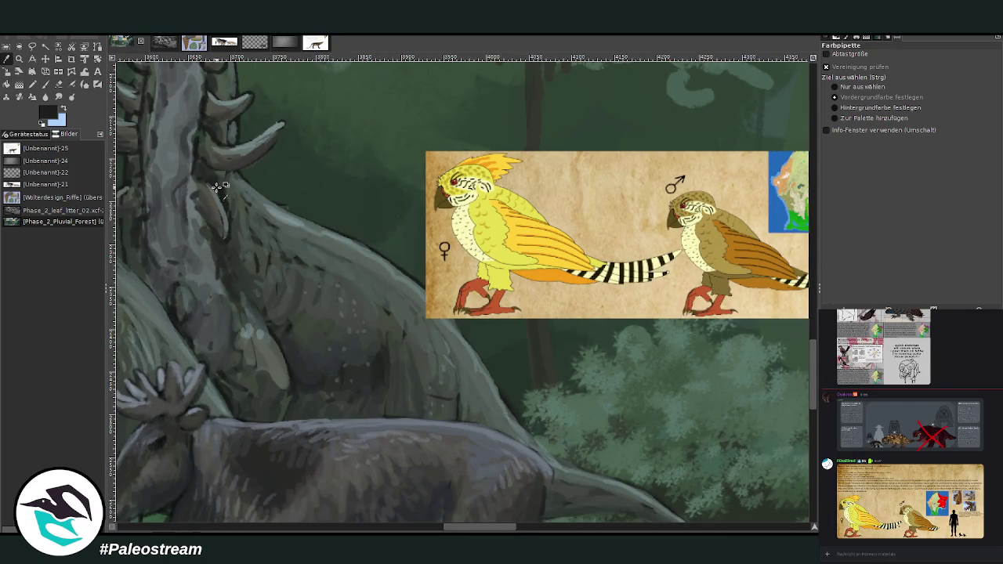
pyautogui.click(45, 83)
pyautogui.press('x')
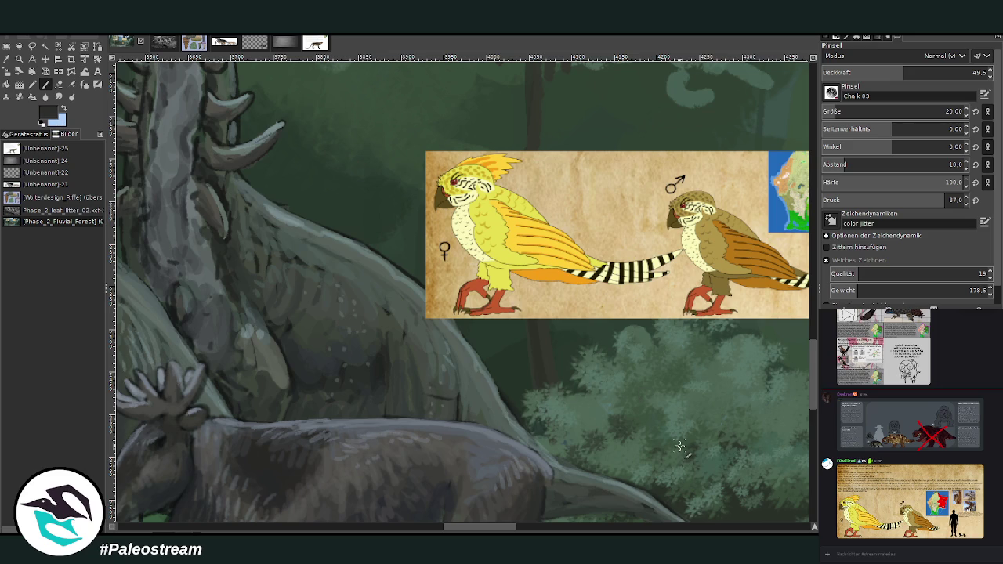
pyautogui.scroll(6, 893, 111)
pyautogui.scroll(20, 920, 75)
pyautogui.press('Tab')
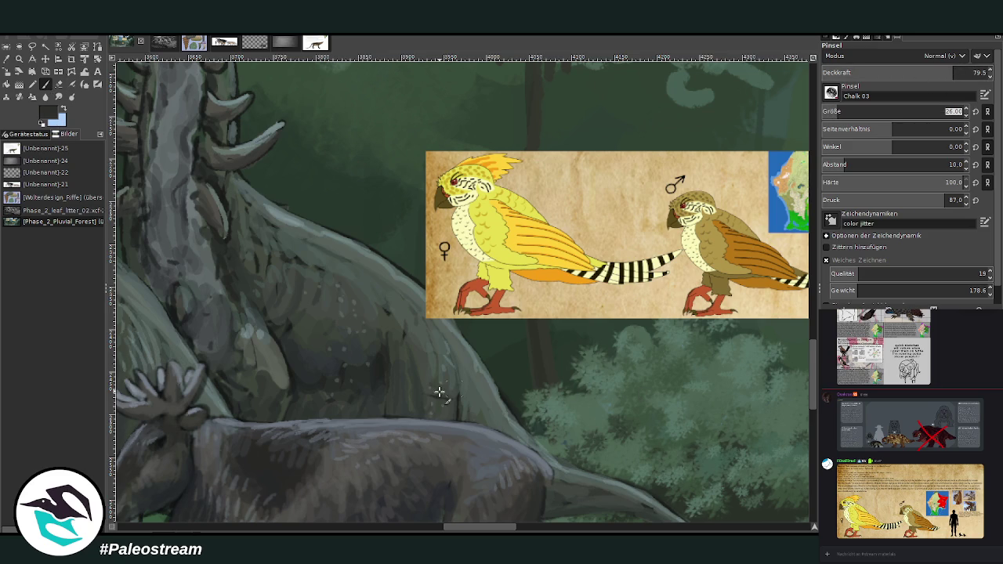
pyautogui.press('Escape')
pyautogui.scroll(-10, 893, 111)
pyautogui.click(951, 73)
pyautogui.moveTo(951, 72); pyautogui.dragTo(961, 73)
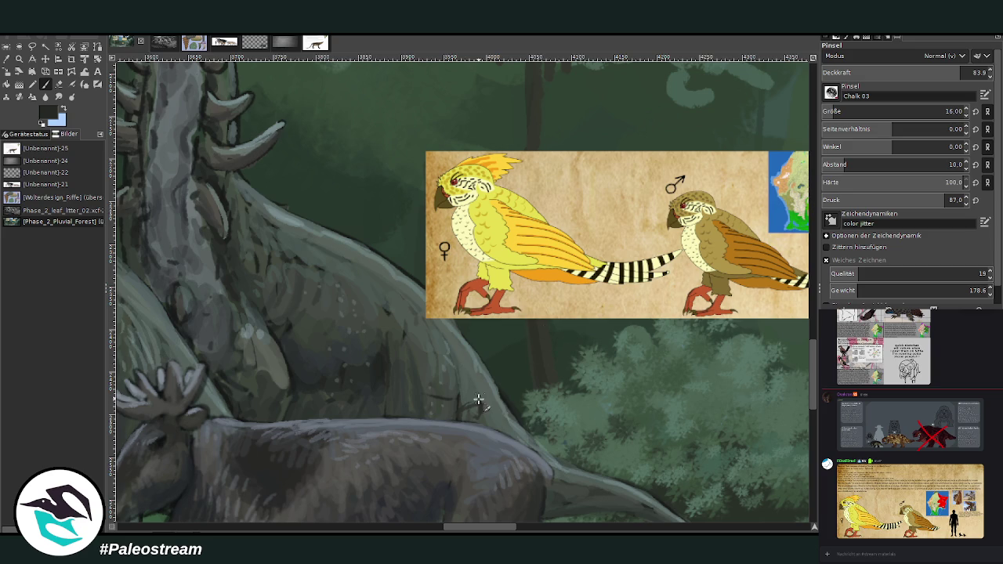
# Sketch small perched birds on the lower branch and the upper ridge.
pyautogui.moveTo(479, 398)
pyautogui.mouseDown()
pyautogui.moveTo(474, 416)
pyautogui.moveTo(448, 416)
pyautogui.moveTo(408, 441)
pyautogui.moveTo(473, 418)
pyautogui.moveTo(454, 418)
pyautogui.moveTo(473, 403)
pyautogui.moveTo(459, 419)
pyautogui.mouseUp()
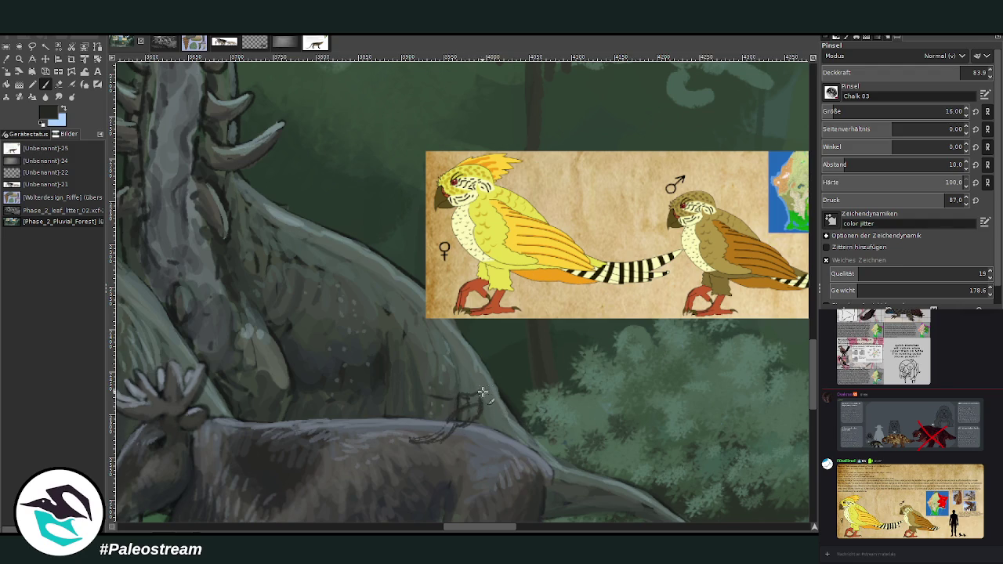
pyautogui.moveTo(473, 395); pyautogui.dragTo(483, 408)
pyautogui.hscroll(5, 435, 518)
pyautogui.moveTo(339, 408)
pyautogui.mouseDown()
pyautogui.moveTo(325, 430)
pyautogui.moveTo(336, 406)
pyautogui.mouseUp()
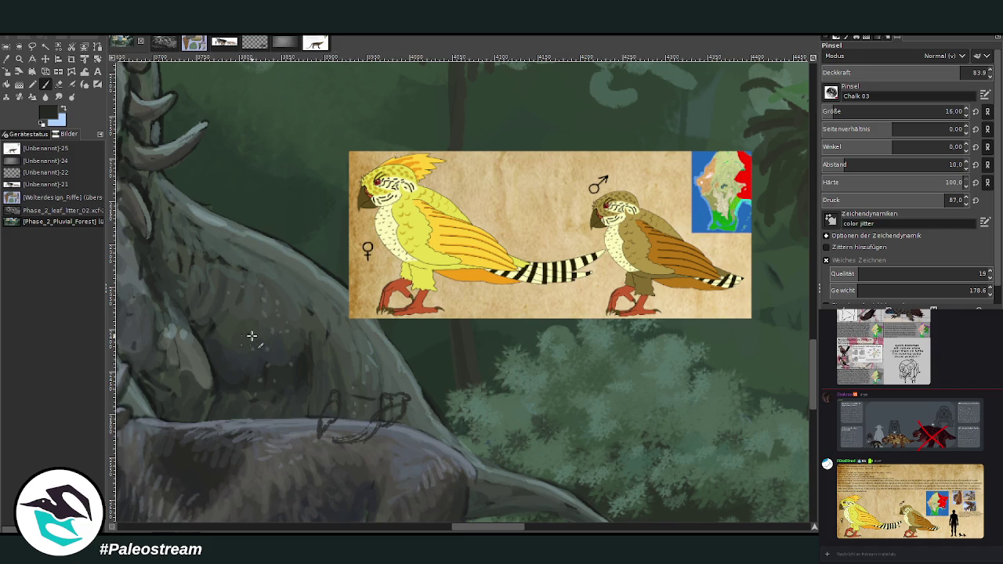
pyautogui.hscroll(-5, 471, 495)
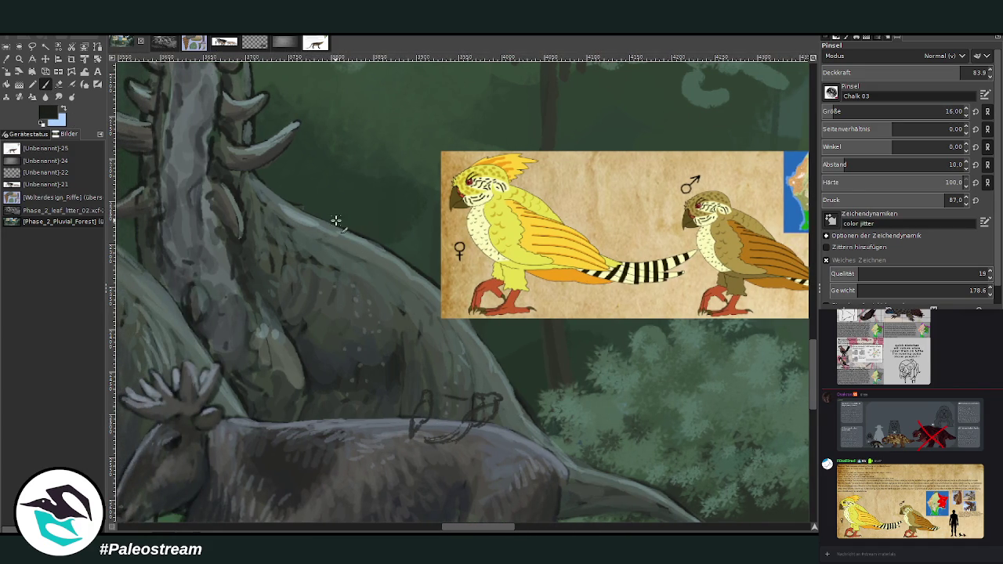
pyautogui.moveTo(339, 222)
pyautogui.mouseDown()
pyautogui.moveTo(329, 200)
pyautogui.moveTo(349, 223)
pyautogui.moveTo(372, 227)
pyautogui.mouseUp()
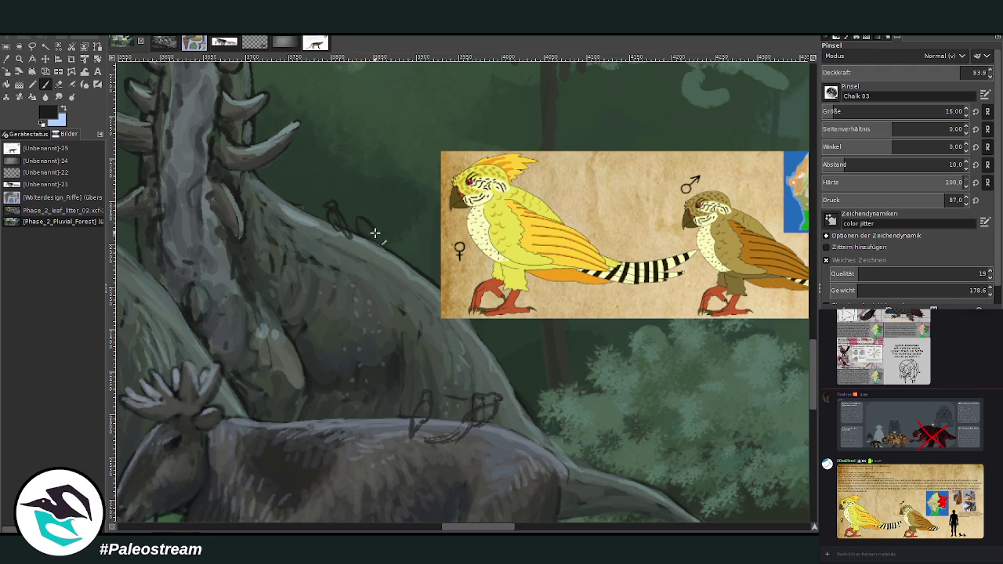
pyautogui.moveTo(376, 231)
pyautogui.mouseDown()
pyautogui.moveTo(388, 236)
pyautogui.moveTo(354, 216)
pyautogui.moveTo(365, 229)
pyautogui.mouseUp()
pyautogui.moveTo(465, 531); pyautogui.dragTo(474, 530)
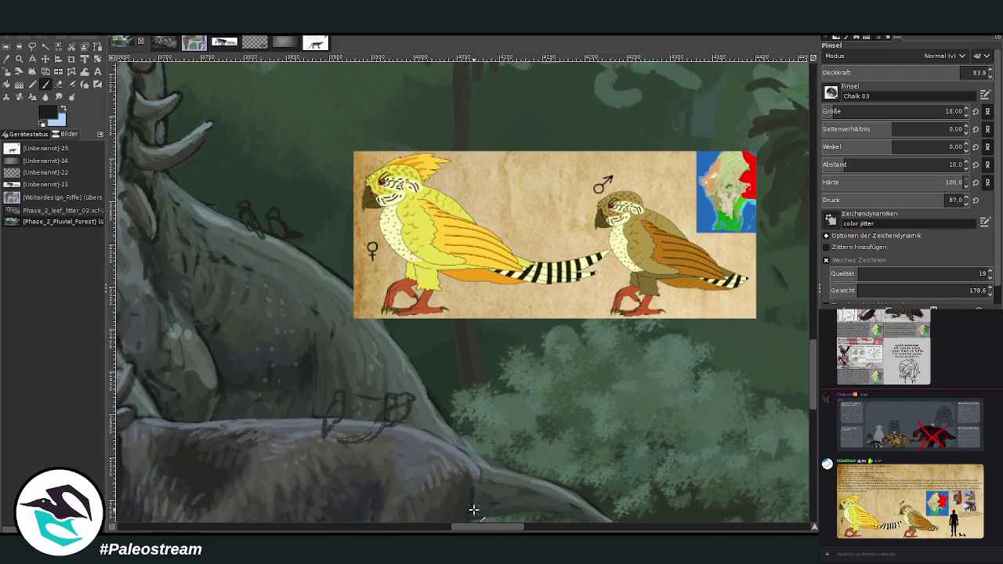
# Paint the lower bird yellow-brown and the upper bird olive brown using reference-card colours.
pyautogui.press('o')
pyautogui.click(647, 239)
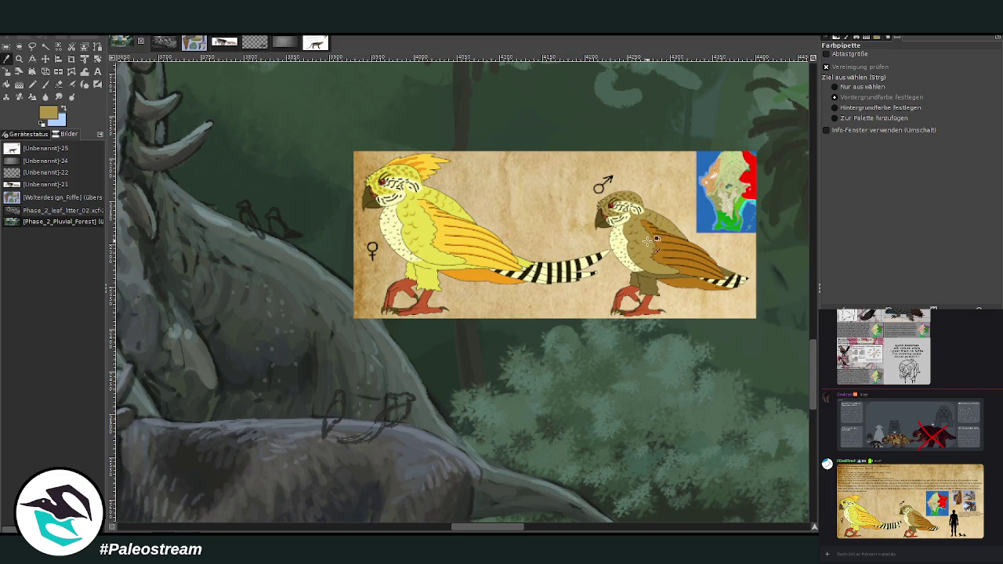
pyautogui.moveTo(643, 336)
pyautogui.mouseDown()
pyautogui.moveTo(595, 342)
pyautogui.moveTo(584, 359)
pyautogui.mouseUp()
pyautogui.click(45, 84)
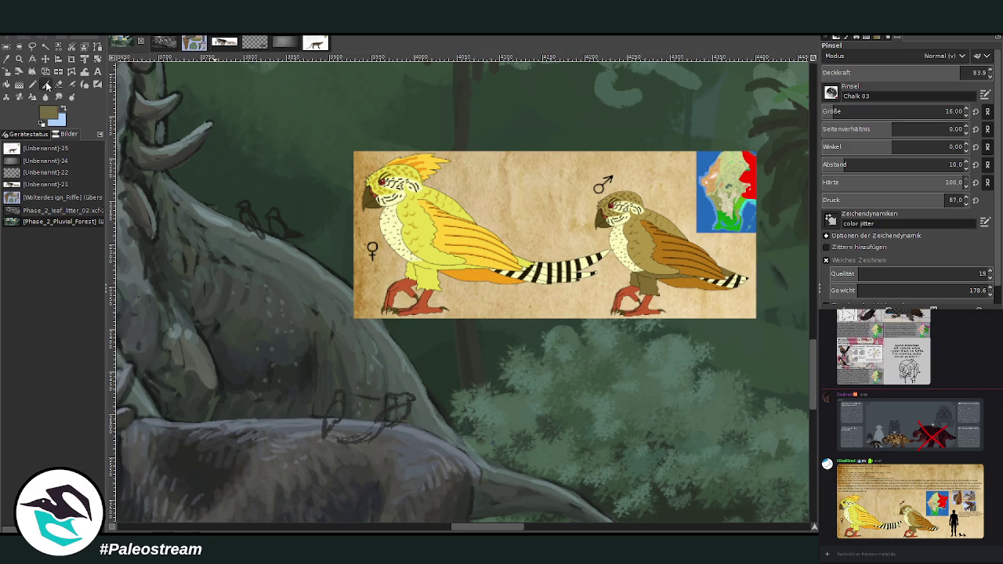
pyautogui.moveTo(330, 415)
pyautogui.mouseDown()
pyautogui.moveTo(338, 401)
pyautogui.moveTo(345, 407)
pyautogui.moveTo(335, 419)
pyautogui.moveTo(323, 409)
pyautogui.mouseUp()
pyautogui.moveTo(283, 218)
pyautogui.mouseDown()
pyautogui.moveTo(274, 228)
pyautogui.moveTo(286, 225)
pyautogui.mouseUp()
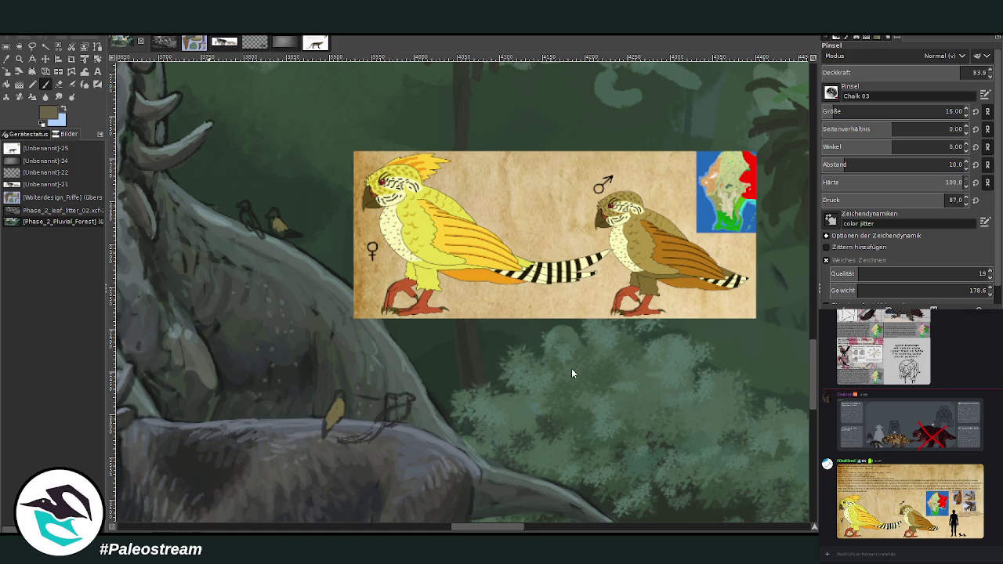
pyautogui.moveTo(284, 222)
pyautogui.mouseDown()
pyautogui.moveTo(296, 240)
pyautogui.moveTo(274, 217)
pyautogui.moveTo(284, 226)
pyautogui.moveTo(247, 225)
pyautogui.mouseUp()
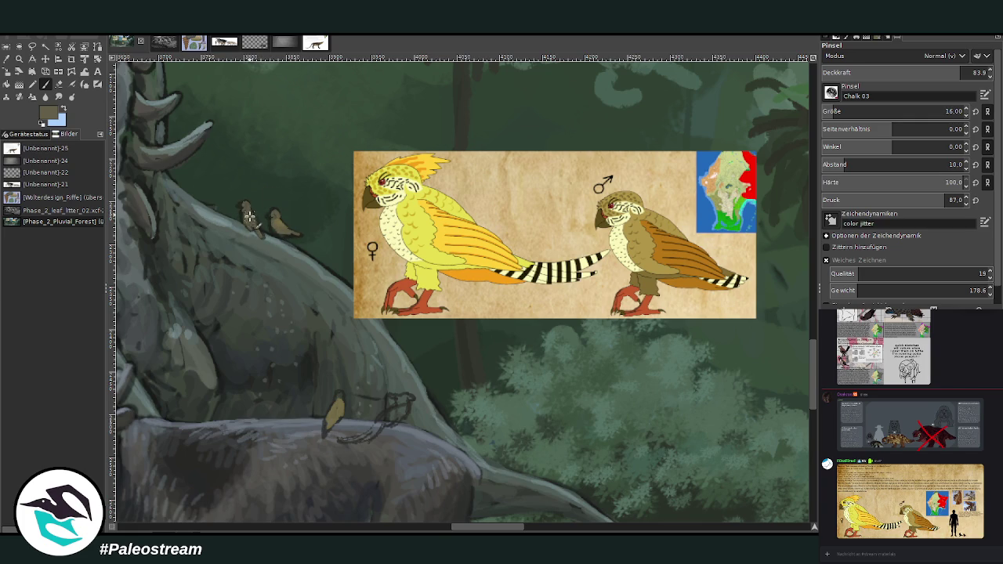
pyautogui.moveTo(345, 416); pyautogui.dragTo(325, 427)
# Brighten the lower branch bird with more yellow.
pyautogui.keyDown('ctrl'); pyautogui.click(580, 428); pyautogui.keyUp('ctrl')
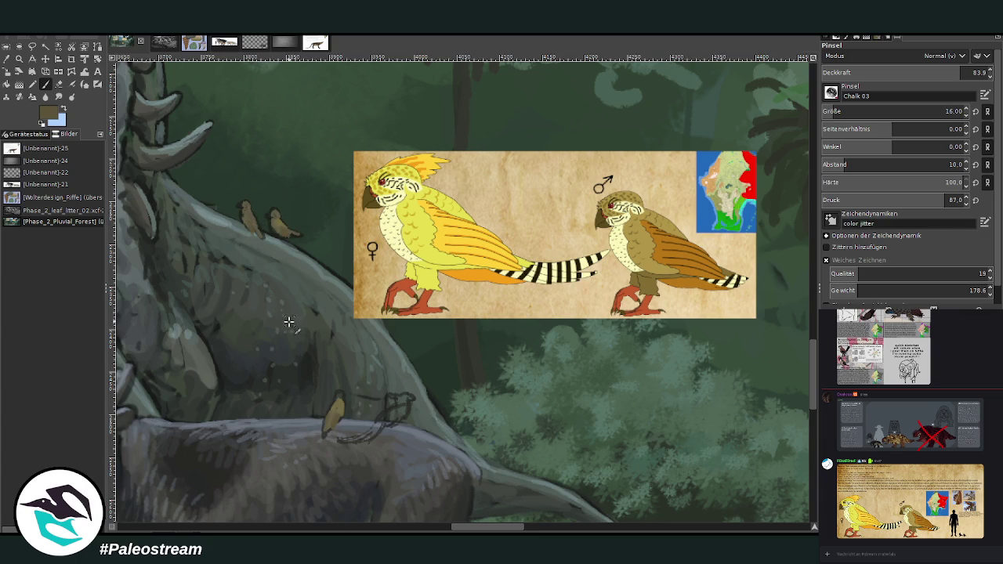
pyautogui.keyDown('ctrl'); pyautogui.click(571, 421); pyautogui.keyUp('ctrl')
pyautogui.moveTo(348, 400); pyautogui.dragTo(335, 420)
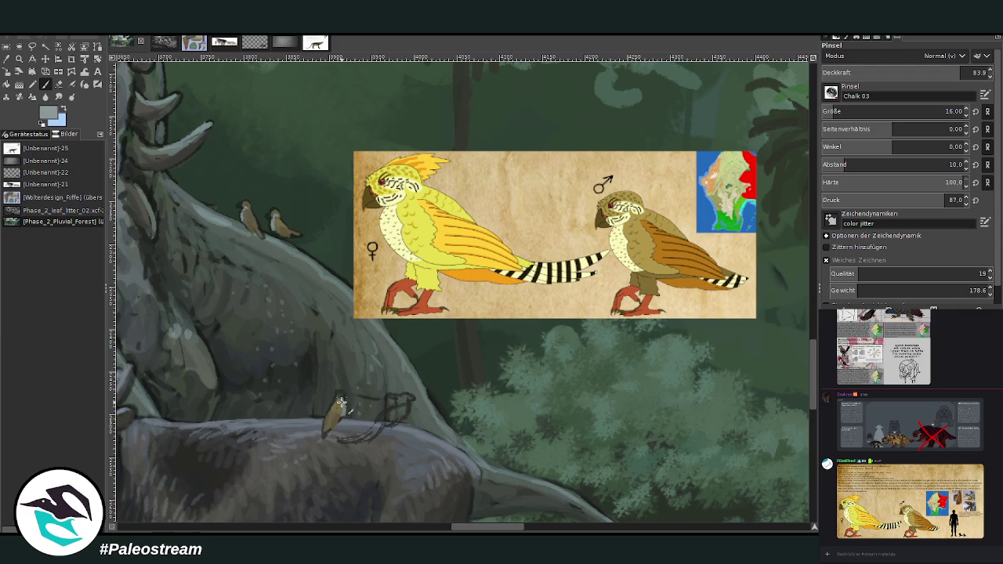
pyautogui.moveTo(342, 402); pyautogui.dragTo(345, 419)
# Fill the small bird and its tail with olive sampled from the bark.
pyautogui.keyDown('ctrl'); pyautogui.click(555, 450); pyautogui.keyUp('ctrl')
pyautogui.keyDown('ctrl'); pyautogui.click(371, 361); pyautogui.keyUp('ctrl')
pyautogui.keyDown('ctrl'); pyautogui.click(586, 425); pyautogui.keyUp('ctrl')
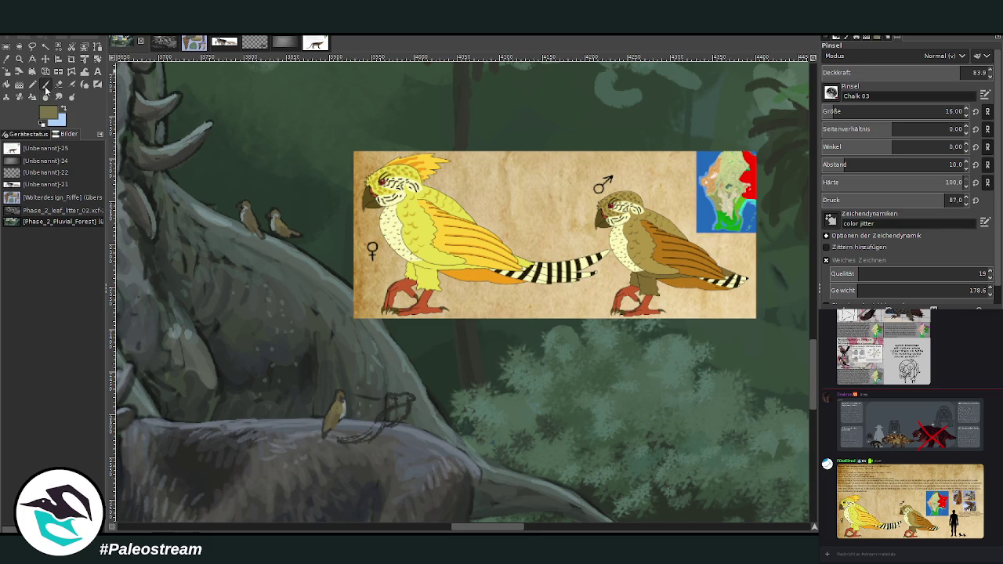
pyautogui.moveTo(396, 405)
pyautogui.mouseDown()
pyautogui.moveTo(382, 418)
pyautogui.moveTo(391, 410)
pyautogui.mouseUp()
pyautogui.moveTo(397, 406)
pyautogui.mouseDown()
pyautogui.moveTo(399, 417)
pyautogui.moveTo(377, 430)
pyautogui.moveTo(385, 432)
pyautogui.moveTo(365, 433)
pyautogui.moveTo(396, 402)
pyautogui.moveTo(411, 413)
pyautogui.moveTo(400, 415)
pyautogui.moveTo(396, 404)
pyautogui.mouseUp()
pyautogui.keyDown('ctrl'); pyautogui.click(584, 425); pyautogui.keyUp('ctrl')
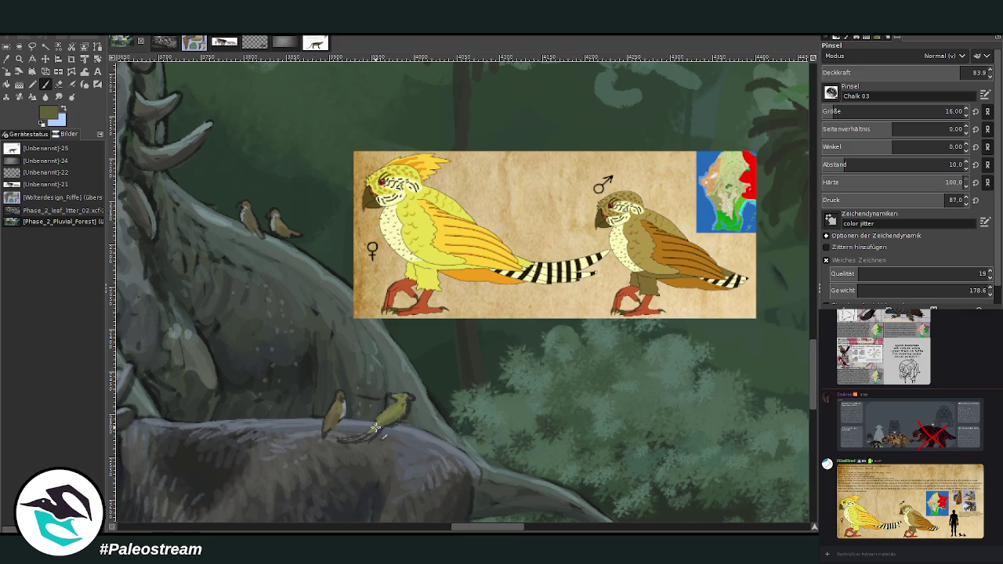
# Brush duller olive over the small bird with brush size 12.
pyautogui.keyDown('ctrl'); pyautogui.click(581, 421); pyautogui.keyUp('ctrl')
pyautogui.click(833, 111)
pyautogui.moveTo(407, 402); pyautogui.dragTo(400, 398)
pyautogui.keyDown('ctrl'); pyautogui.click(409, 393); pyautogui.keyUp('ctrl')
# Reset to black, sample olive from the yellow bird, choose light grey-teal, and set opacity 87.1.
pyautogui.press('d')
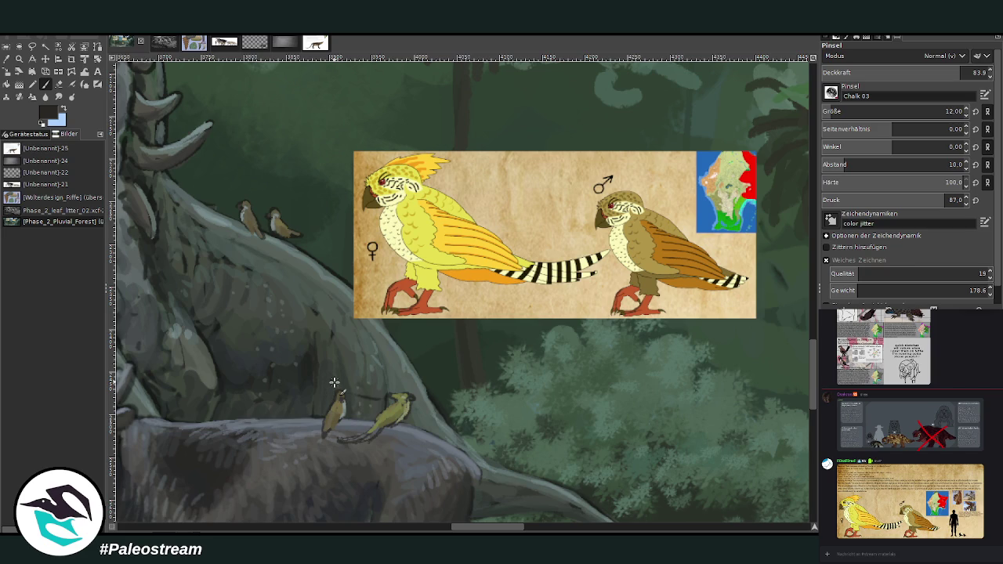
pyautogui.press('o')
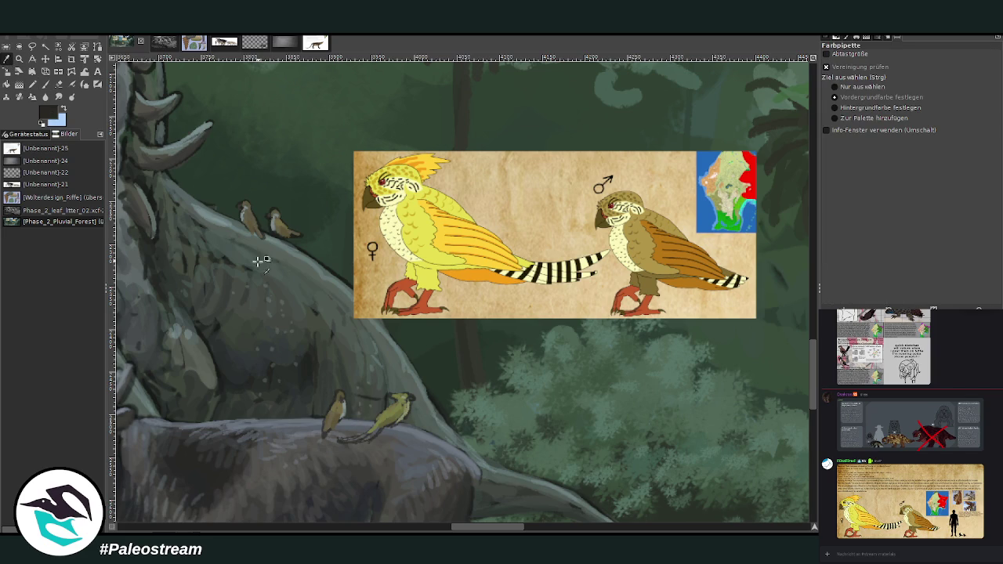
pyautogui.click(265, 314)
pyautogui.press('p')
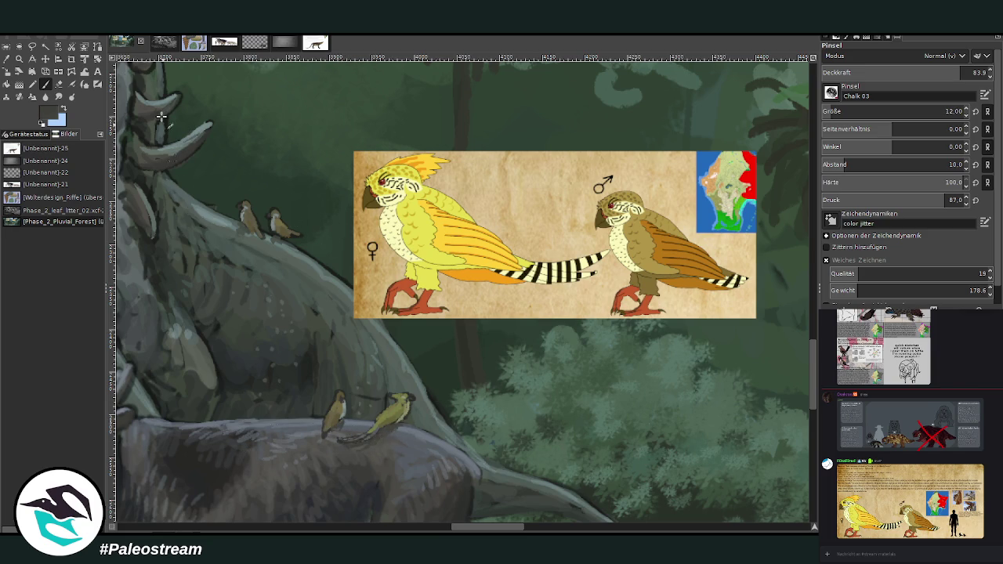
pyautogui.press('o')
pyautogui.click(396, 408)
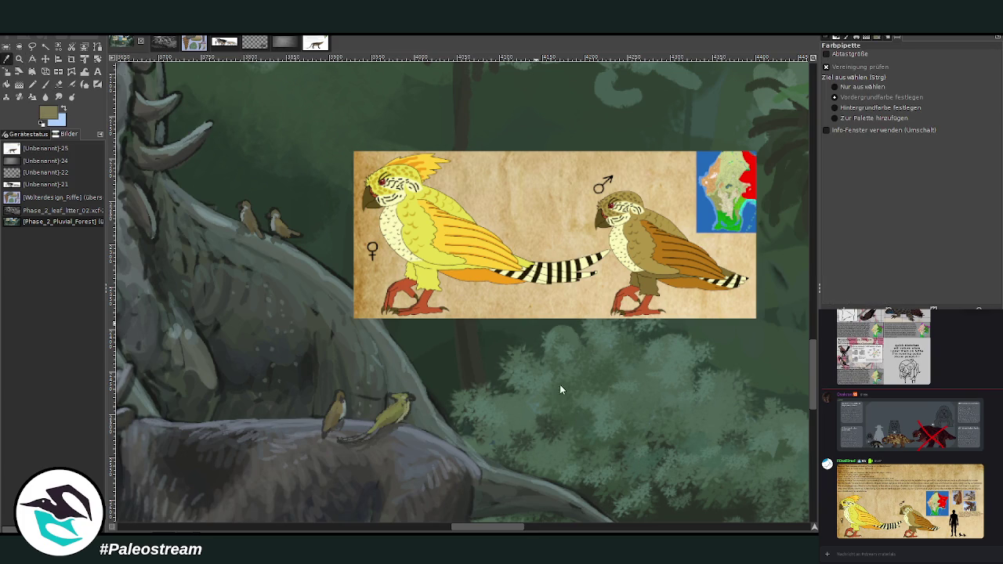
pyautogui.click(46, 83)
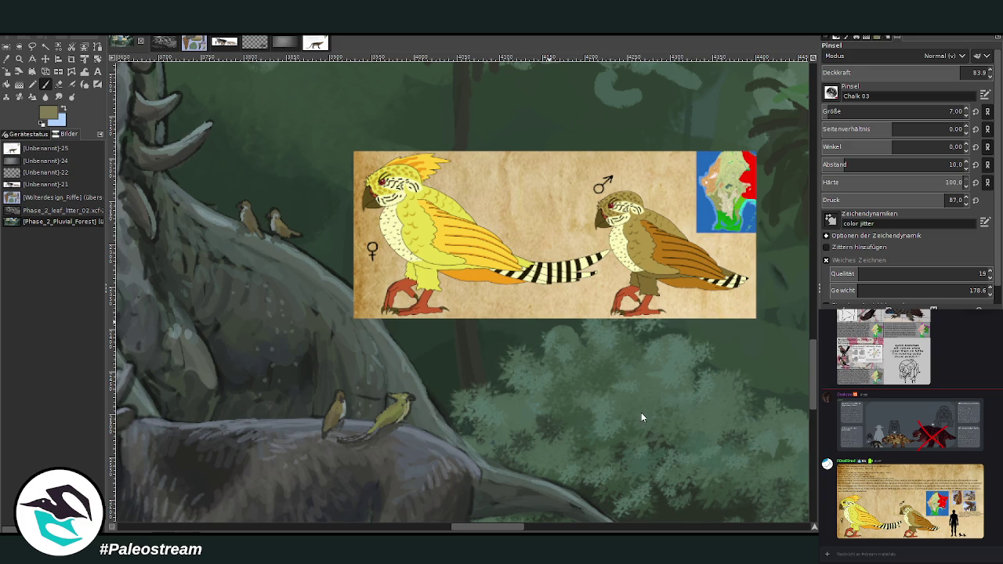
pyautogui.keyDown('ctrl'); pyautogui.click(568, 408); pyautogui.keyUp('ctrl')
pyautogui.click(971, 73)
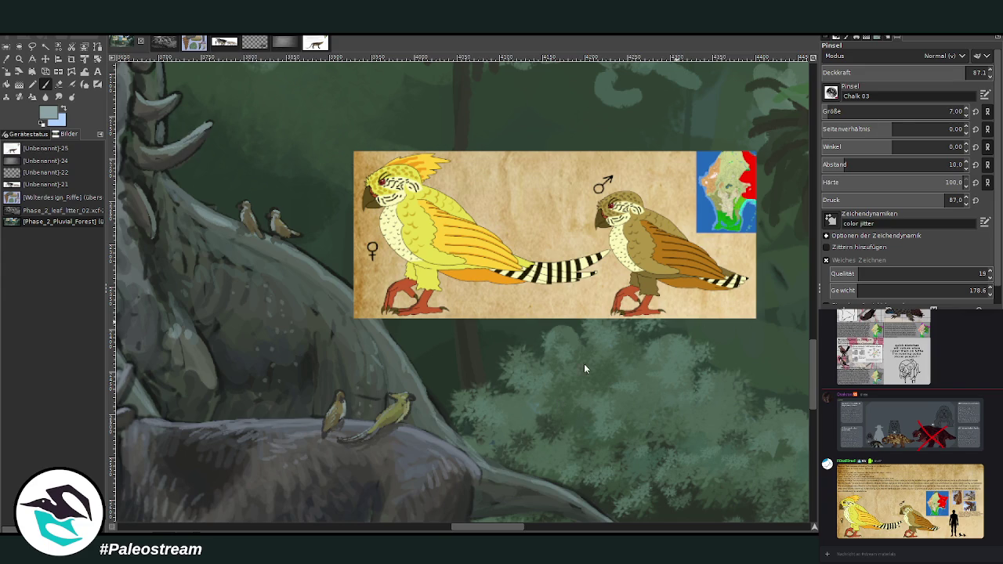
# Paint alternating light and near-black stripes along the yellow bird's tail at opacity 68.8.
pyautogui.scroll(2, 828, 111)
pyautogui.moveTo(344, 438); pyautogui.dragTo(370, 431)
pyautogui.keyDown('ctrl'); pyautogui.click(378, 420); pyautogui.keyUp('ctrl')
pyautogui.moveTo(353, 439); pyautogui.dragTo(380, 416)
pyautogui.moveTo(966, 72); pyautogui.dragTo(936, 72)
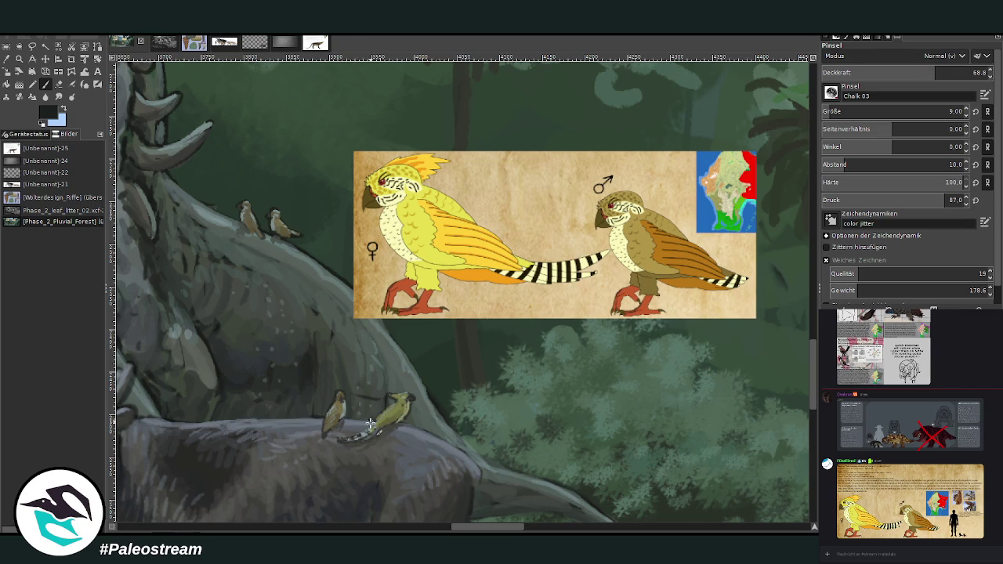
pyautogui.moveTo(369, 431); pyautogui.dragTo(381, 424)
# Zoom in near the bird reference card and move it to the lower right of the view.
pyautogui.scroll(-3, 679, 513)
pyautogui.scroll(-2, 679, 514)
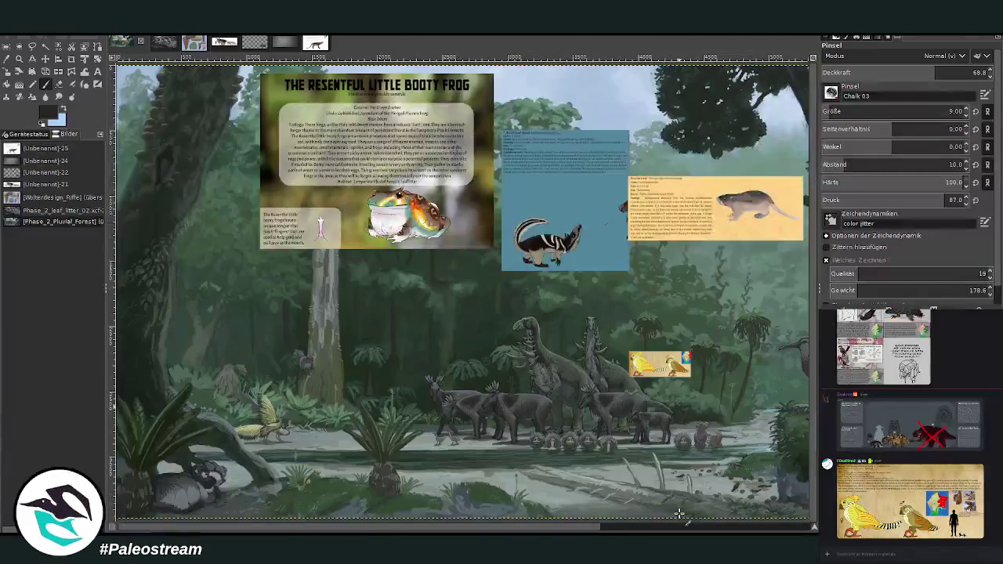
pyautogui.click(19, 58)
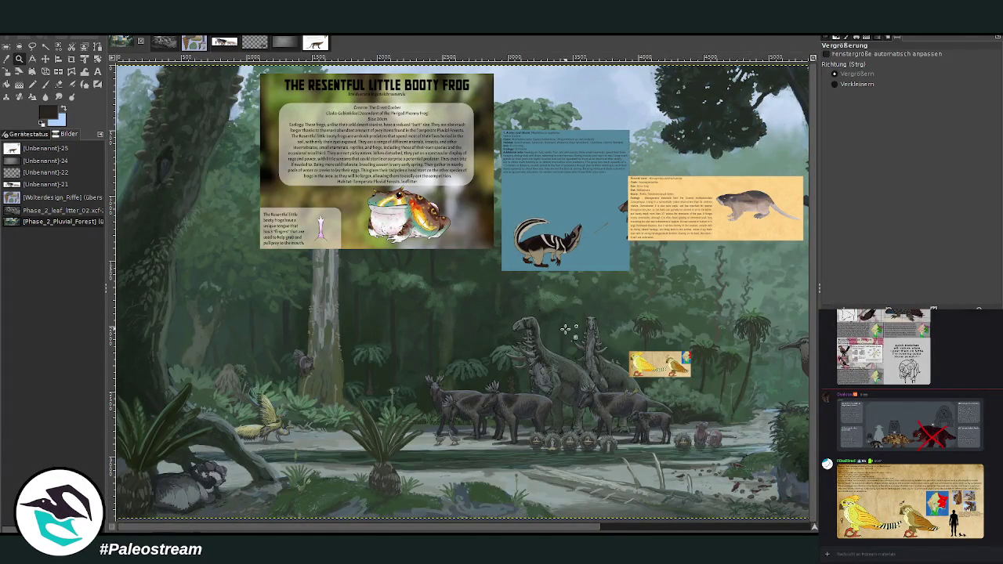
pyautogui.click(580, 322)
pyautogui.click(508, 272)
pyautogui.moveTo(279, 95); pyautogui.dragTo(633, 427)
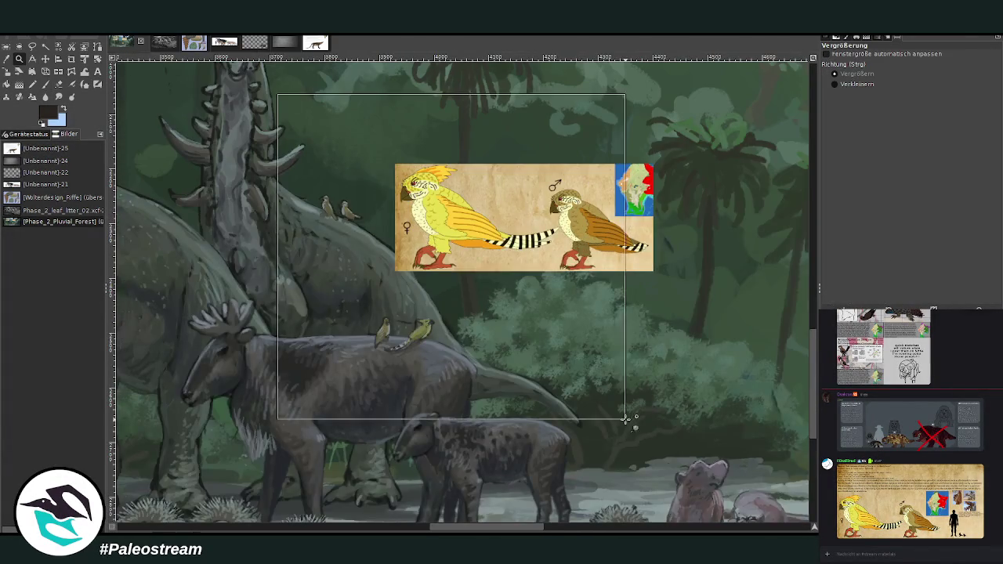
pyautogui.click(46, 60)
pyautogui.moveTo(495, 204); pyautogui.dragTo(647, 357)
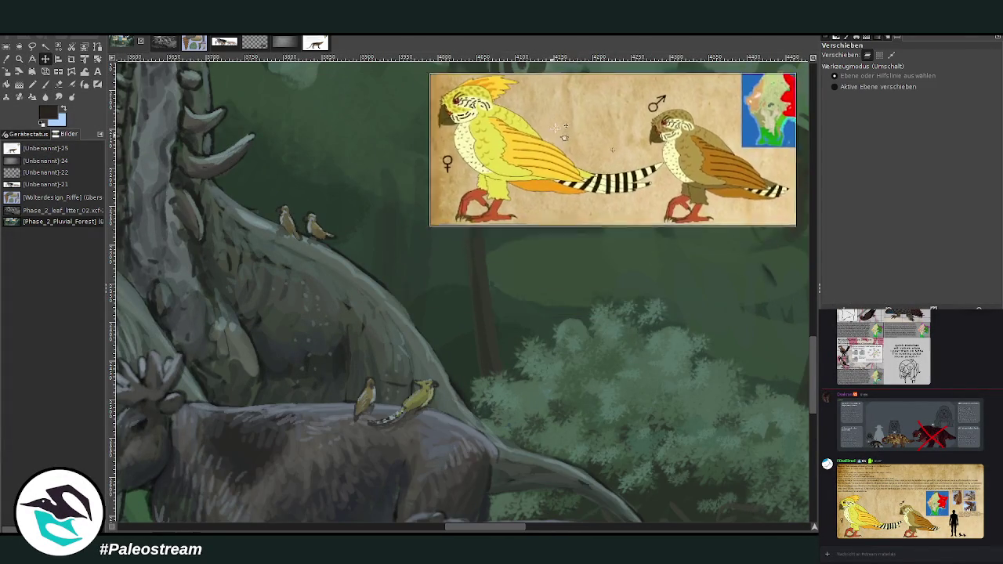
# Pick a grey-brown from the painting and set the paintbrush to size 14, opacity 75.4.
pyautogui.click(6, 59)
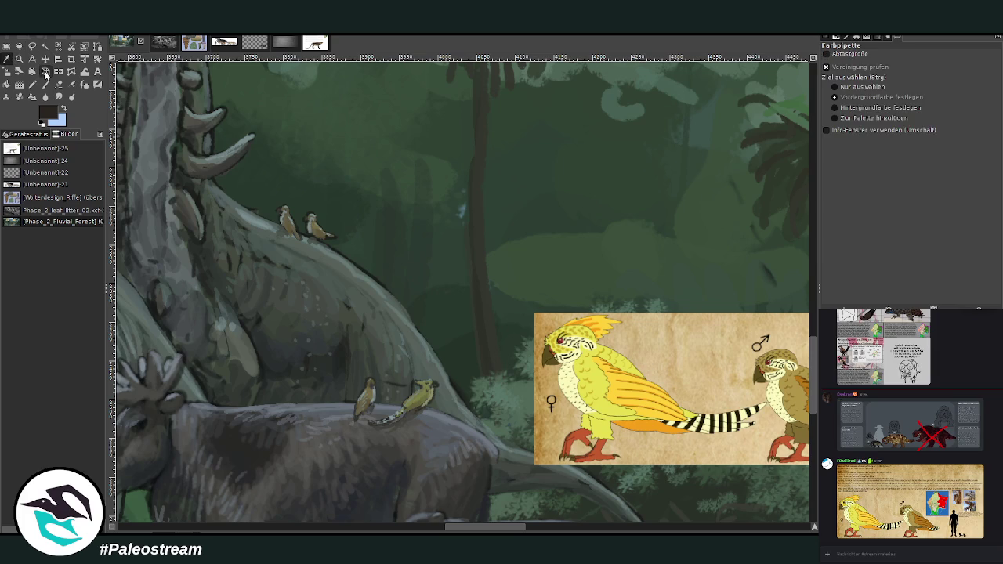
pyautogui.click(248, 172)
pyautogui.press('p')
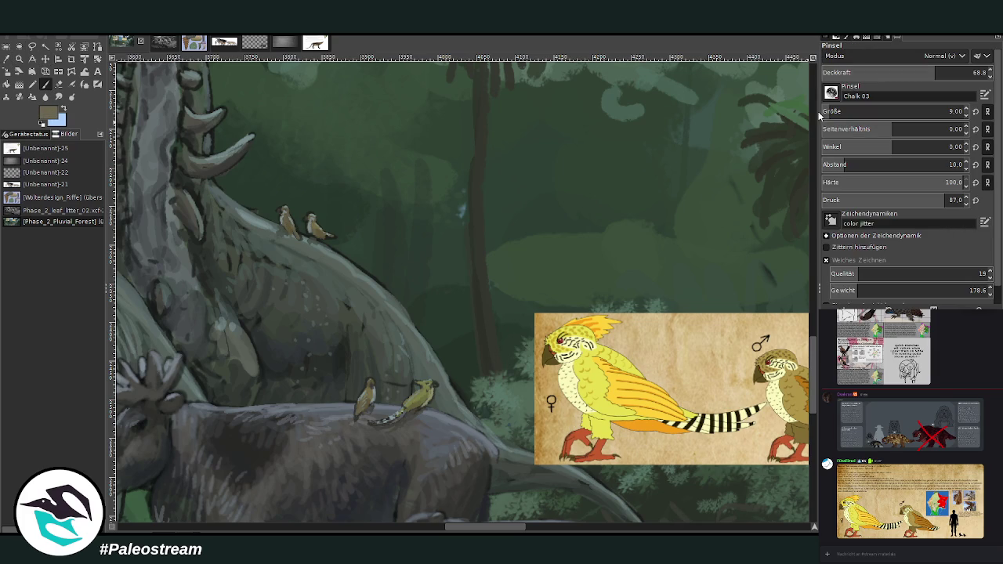
pyautogui.moveTo(936, 72); pyautogui.dragTo(947, 72)
pyautogui.moveTo(933, 111); pyautogui.dragTo(946, 111)
pyautogui.hscroll(2, 486, 531)
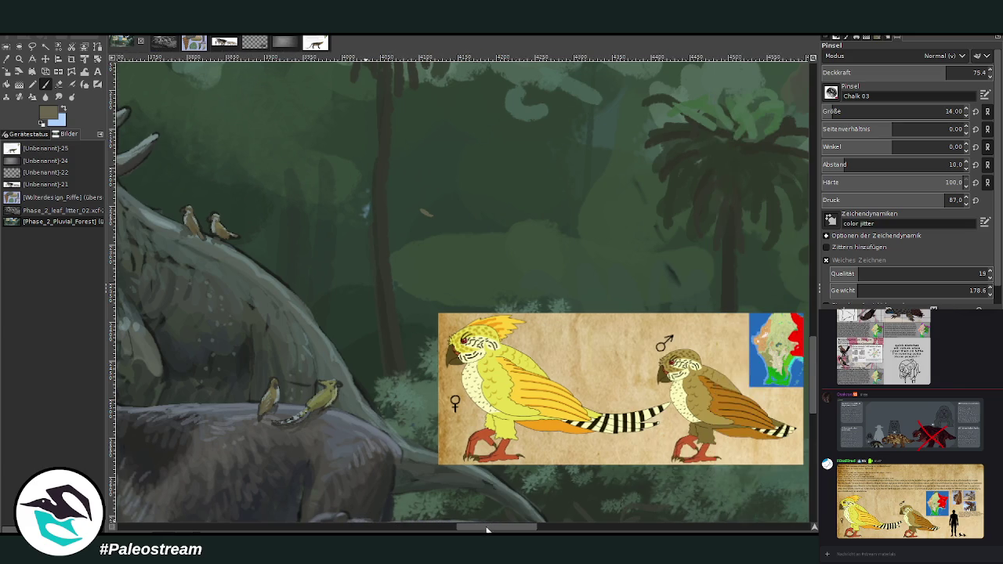
# Paint three small grey-brown flyers with arced wings in the upper forest sky.
pyautogui.moveTo(425, 213)
pyautogui.mouseDown()
pyautogui.moveTo(418, 208)
pyautogui.moveTo(463, 208)
pyautogui.moveTo(436, 214)
pyautogui.mouseUp()
pyautogui.moveTo(518, 134); pyautogui.dragTo(521, 152)
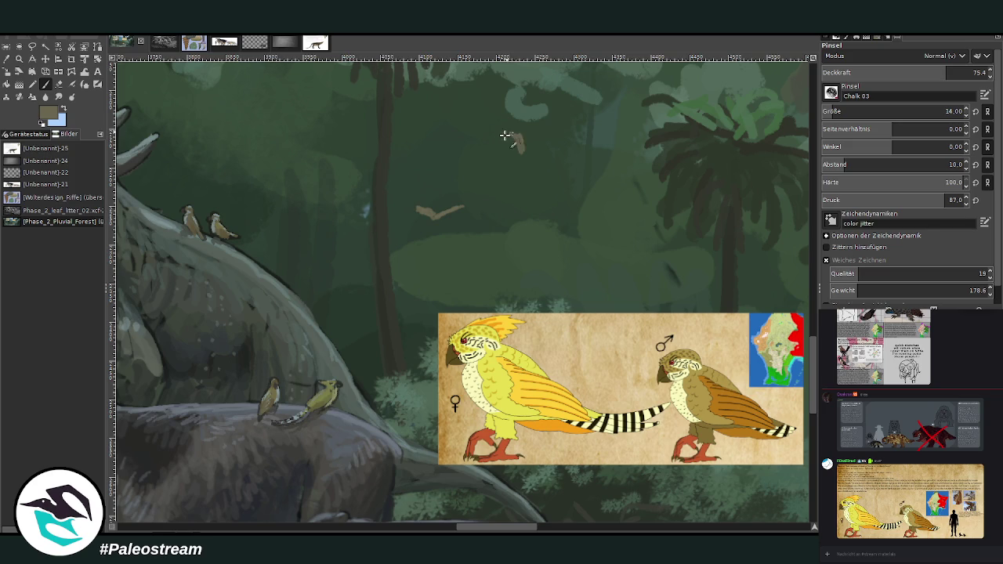
pyautogui.moveTo(504, 147)
pyautogui.mouseDown()
pyautogui.moveTo(521, 149)
pyautogui.moveTo(519, 135)
pyautogui.mouseUp()
pyautogui.moveTo(812, 357); pyautogui.dragTo(815, 346)
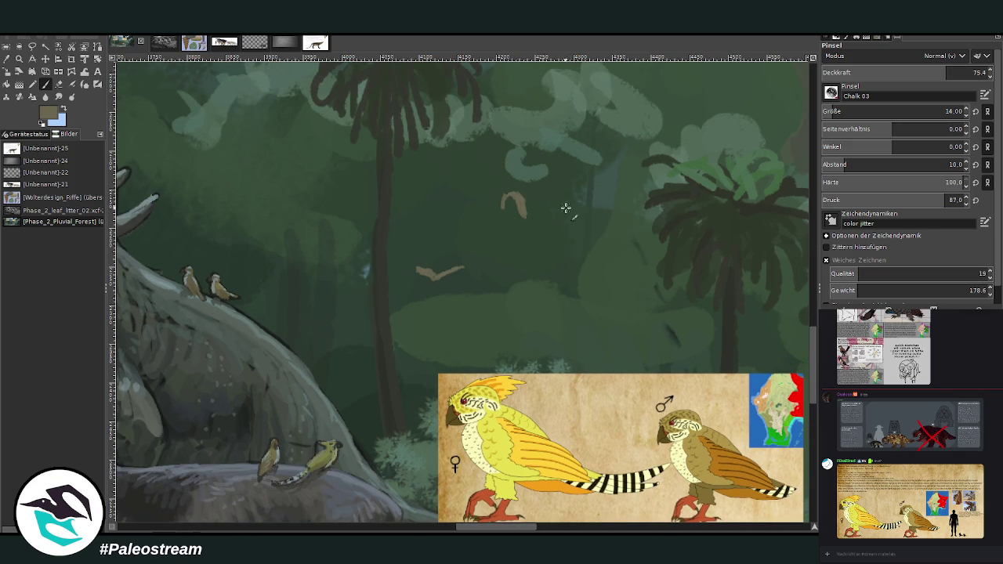
pyautogui.moveTo(577, 181)
pyautogui.mouseDown()
pyautogui.moveTo(555, 196)
pyautogui.moveTo(530, 183)
pyautogui.mouseUp()
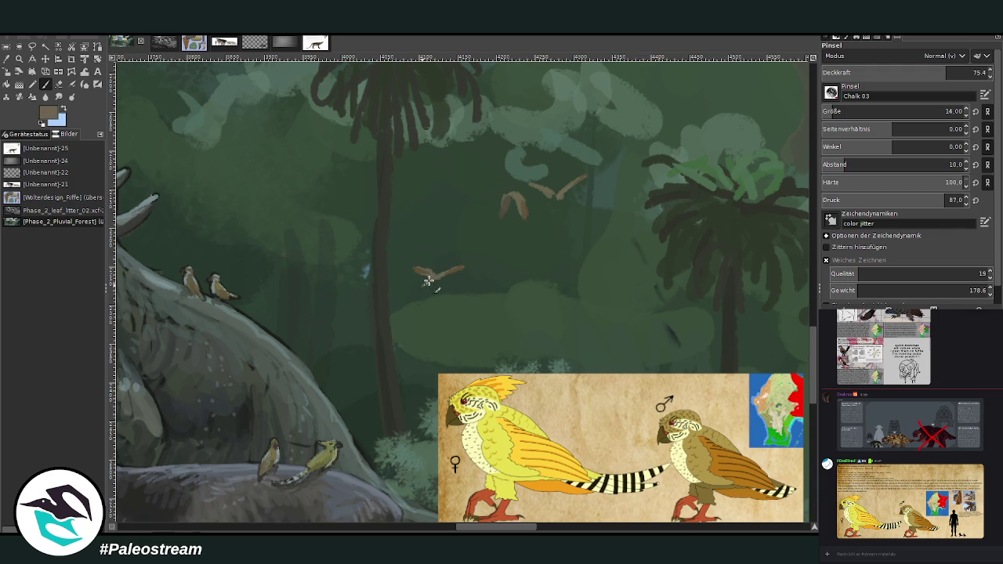
pyautogui.moveTo(494, 212)
pyautogui.mouseDown()
pyautogui.moveTo(509, 198)
pyautogui.moveTo(549, 202)
pyautogui.mouseUp()
# Repaint a perched bird's lower body, extend the left flyer's wing and darken its body.
pyautogui.keyDown('ctrl'); pyautogui.click(656, 238); pyautogui.keyUp('ctrl')
pyautogui.moveTo(261, 474); pyautogui.dragTo(262, 482)
pyautogui.keyDown('ctrl'); pyautogui.click(655, 238); pyautogui.keyUp('ctrl')
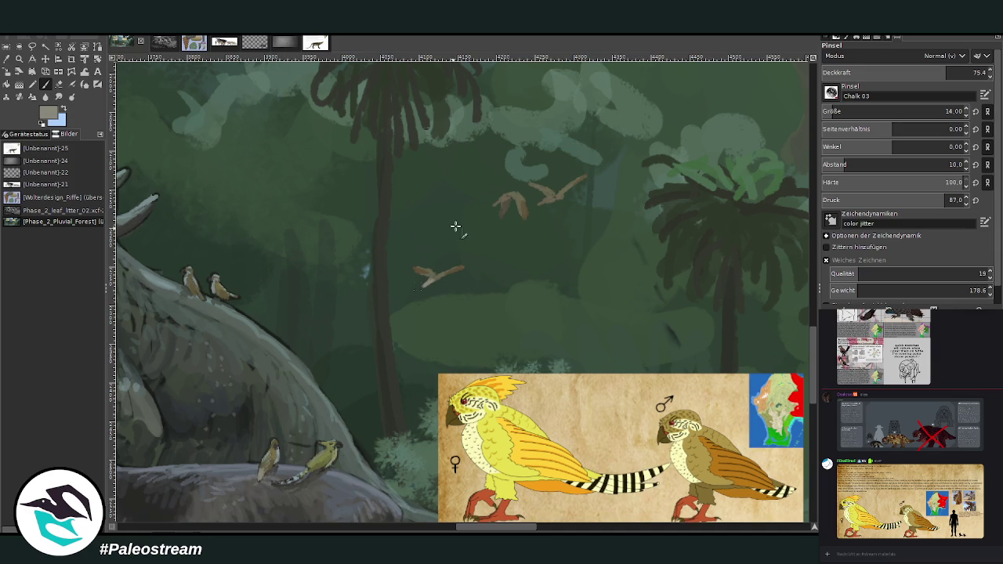
pyautogui.moveTo(506, 198); pyautogui.dragTo(499, 196)
pyautogui.keyDown('ctrl'); pyautogui.click(653, 270); pyautogui.keyUp('ctrl')
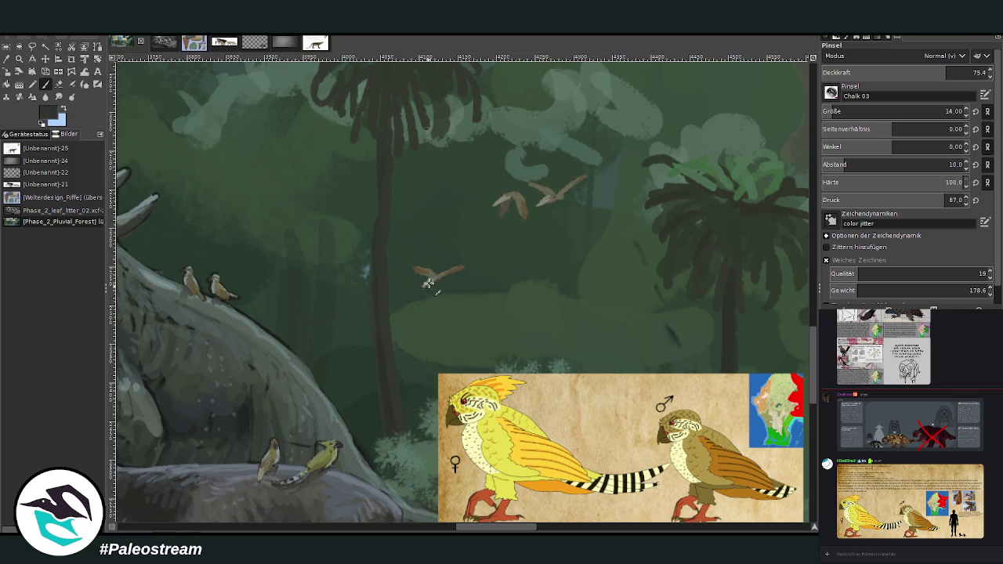
pyautogui.moveTo(510, 206)
pyautogui.mouseDown()
pyautogui.moveTo(498, 201)
pyautogui.moveTo(508, 217)
pyautogui.mouseUp()
# Add tan tail strokes to the right perched bird and lower brush opacity to 55.8.
pyautogui.keyDown('ctrl'); pyautogui.click(769, 291); pyautogui.keyUp('ctrl')
pyautogui.moveTo(223, 285)
pyautogui.mouseDown()
pyautogui.moveTo(239, 301)
pyautogui.moveTo(205, 301)
pyautogui.mouseUp()
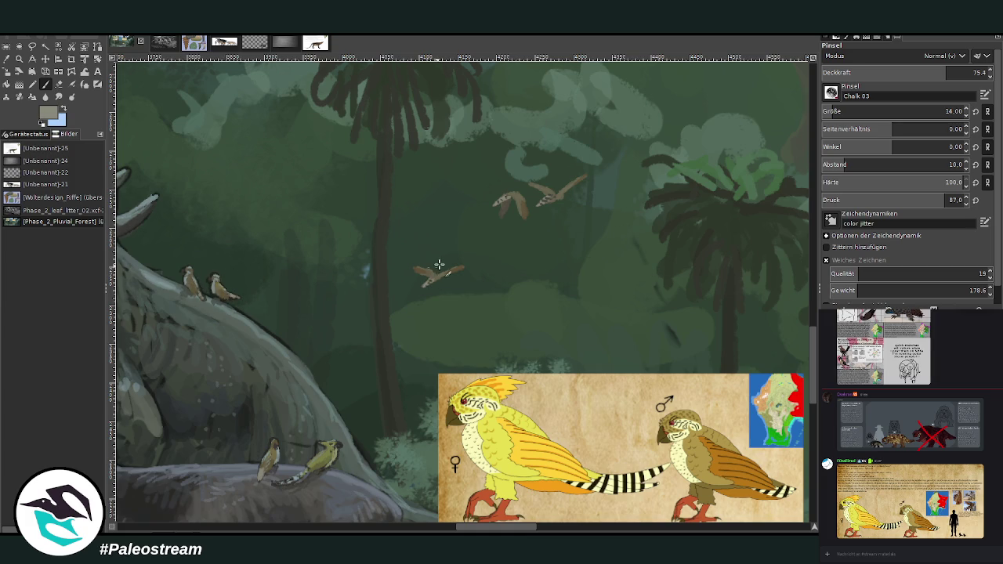
pyautogui.keyDown('ctrl'); pyautogui.click(657, 219); pyautogui.keyUp('ctrl')
pyautogui.press('less')
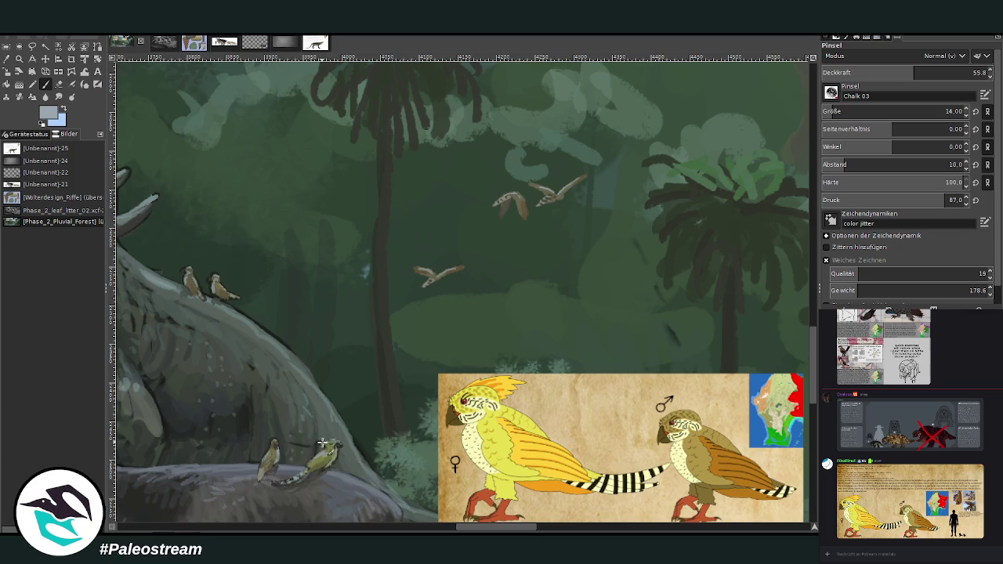
# Zoom into the herd area, delete the bird reference card and clear the selection.
pyautogui.scroll(-3, 309, 430)
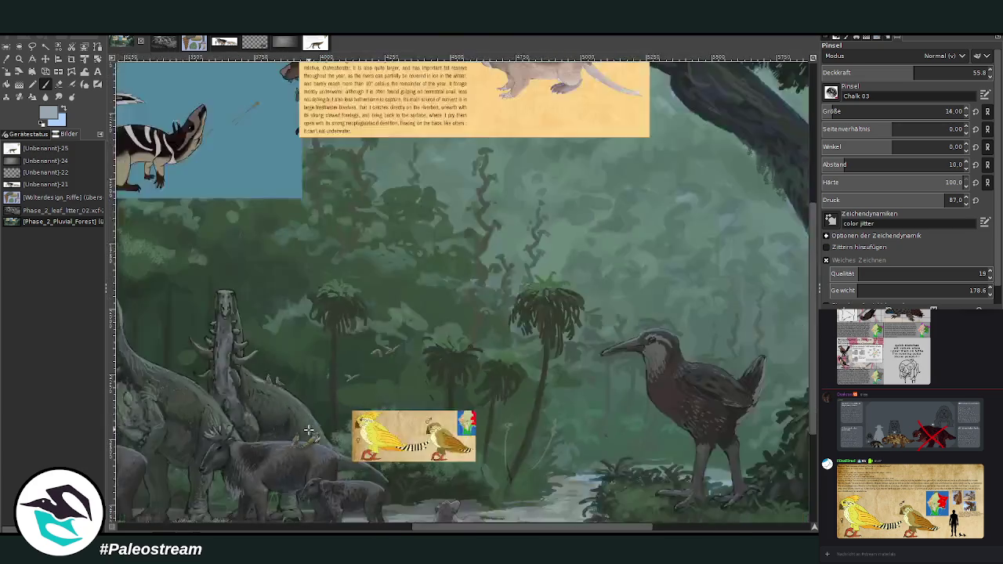
pyautogui.scroll(-2, 308, 430)
pyautogui.scroll(-1, 308, 429)
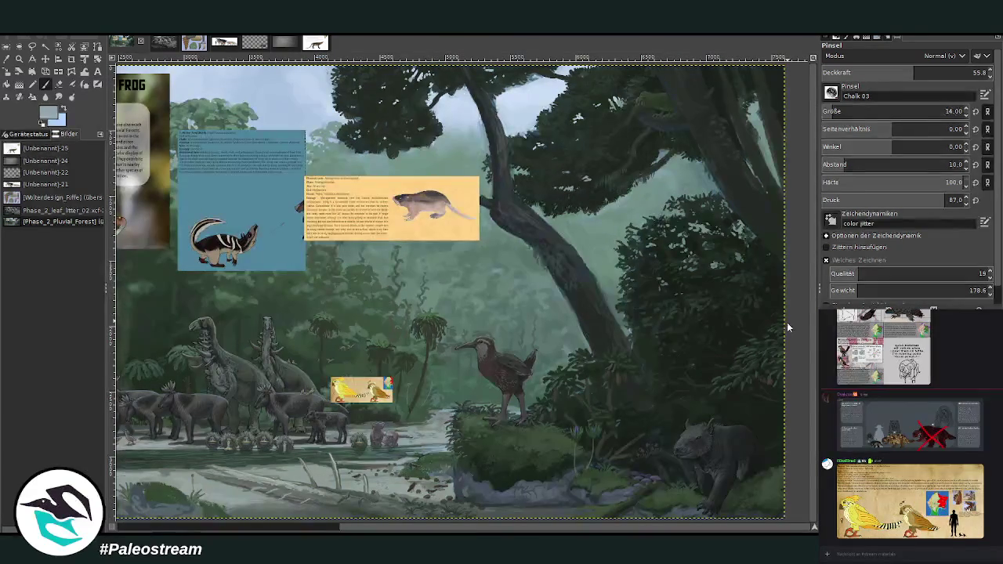
pyautogui.press('z')
pyautogui.moveTo(246, 270); pyautogui.dragTo(435, 441)
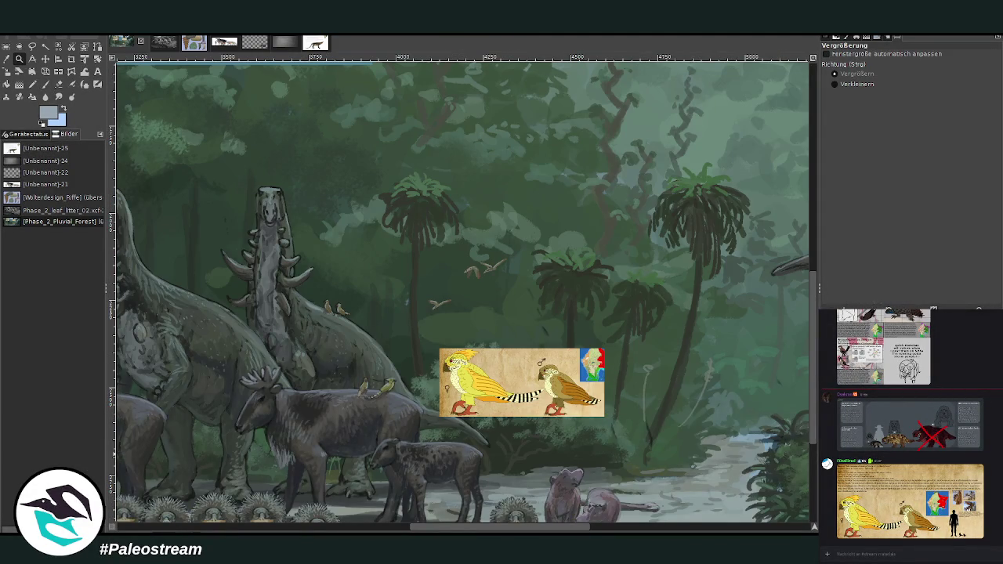
pyautogui.press('Delete')
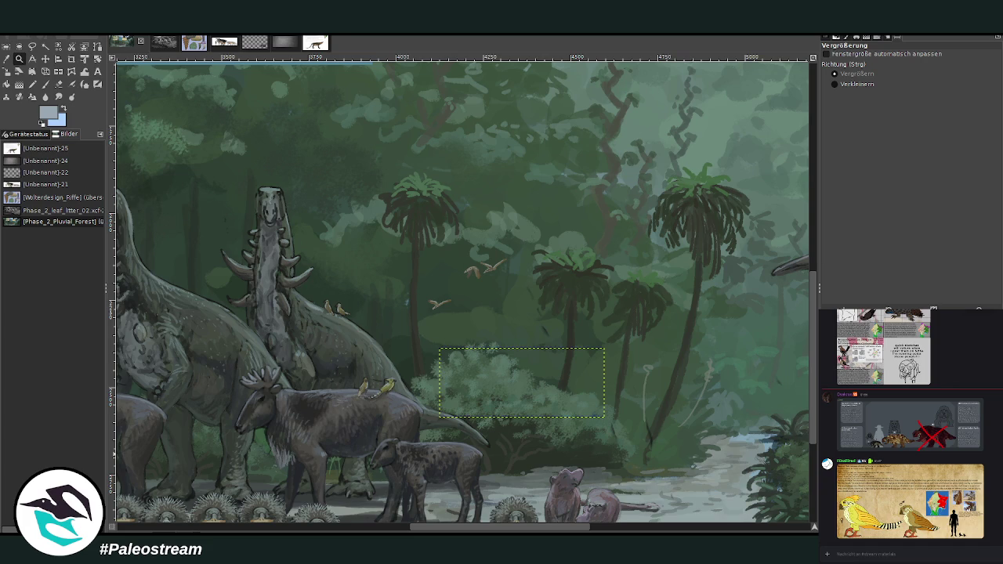
pyautogui.hotkey('ctrl', 'shift', 'a')
# Pick a dark green from the painting for the brush and zoom so the forest fills the window.
pyautogui.press('o')
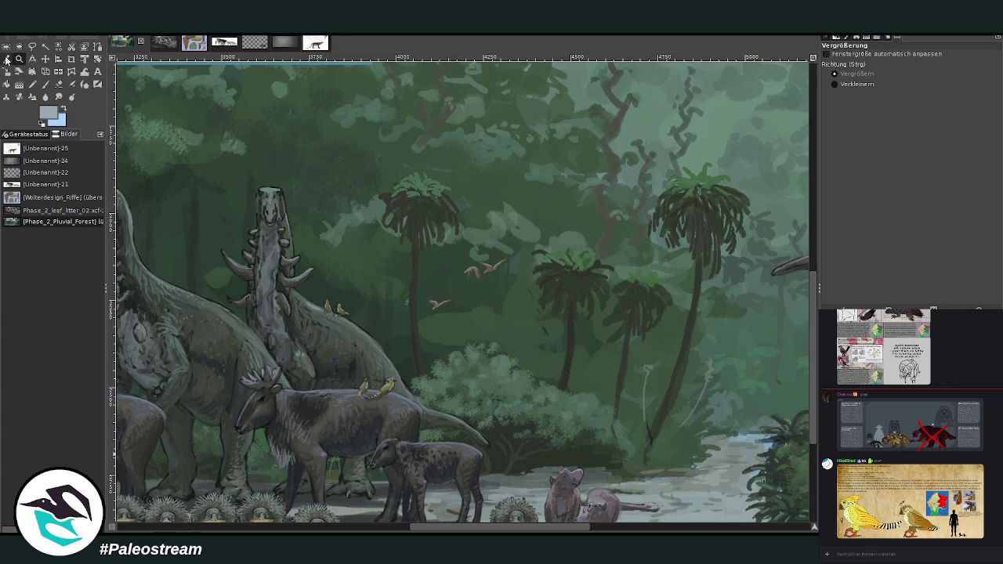
pyautogui.click(408, 343)
pyautogui.click(45, 84)
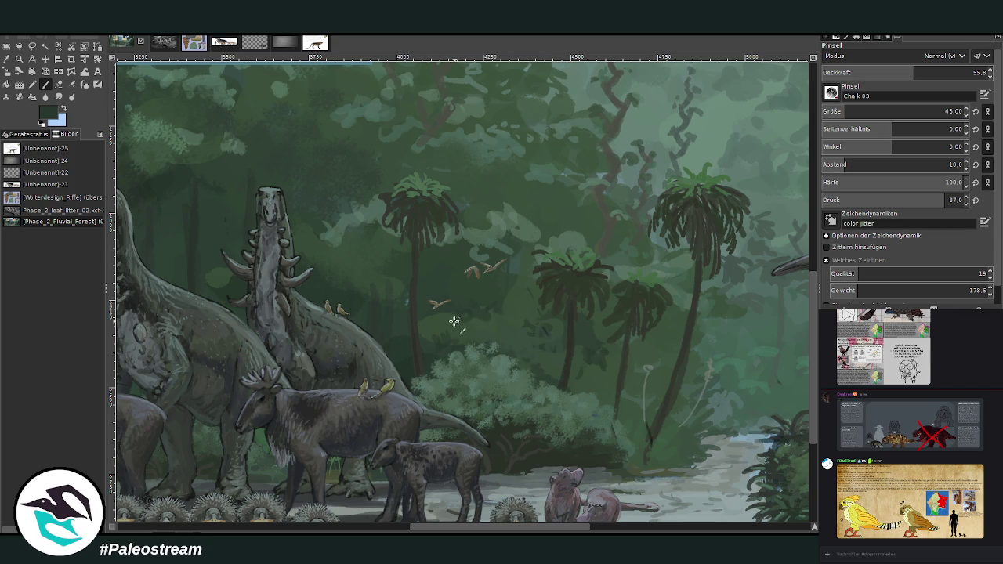
pyautogui.click(17, 69)
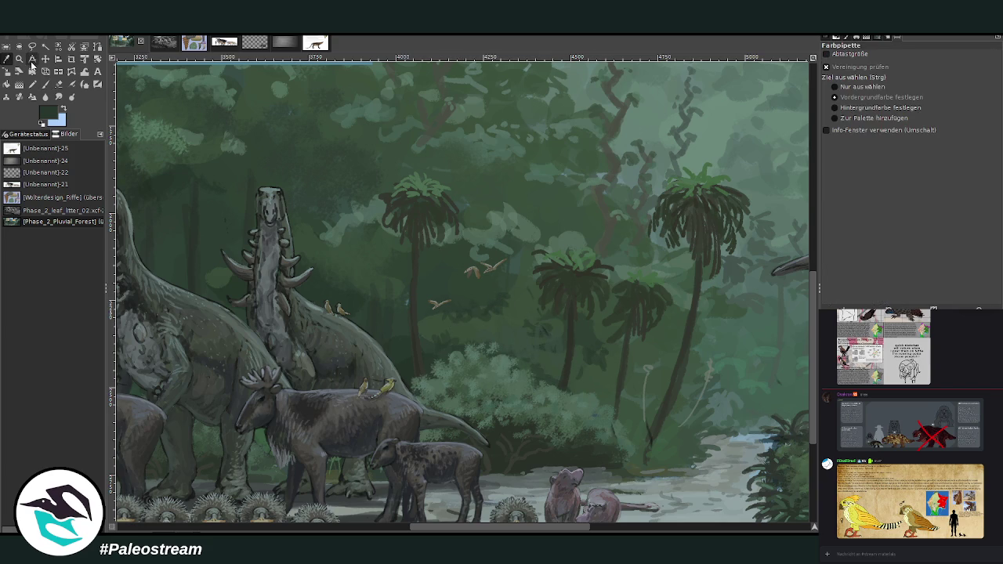
pyautogui.press('p')
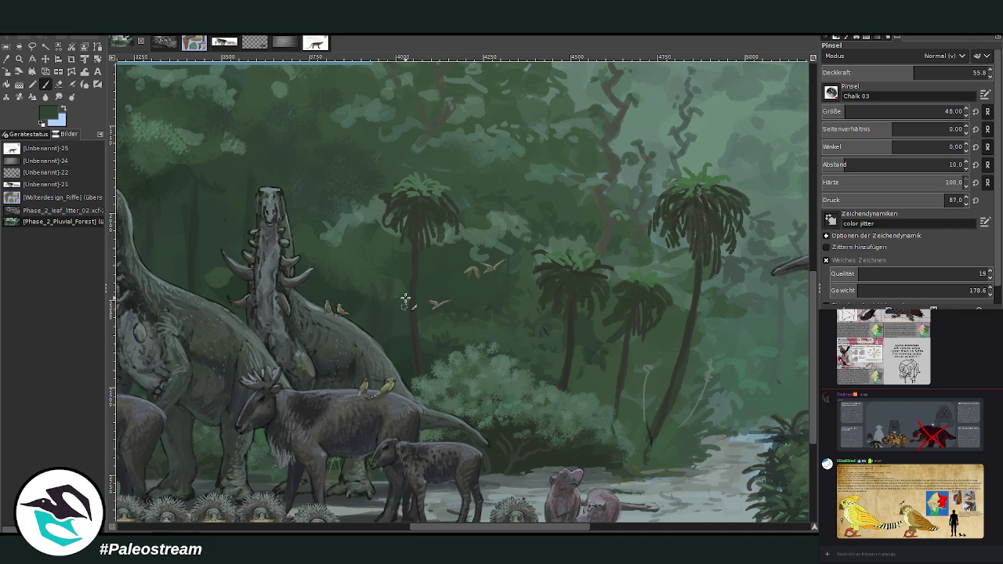
pyautogui.scroll(-2, 428, 316)
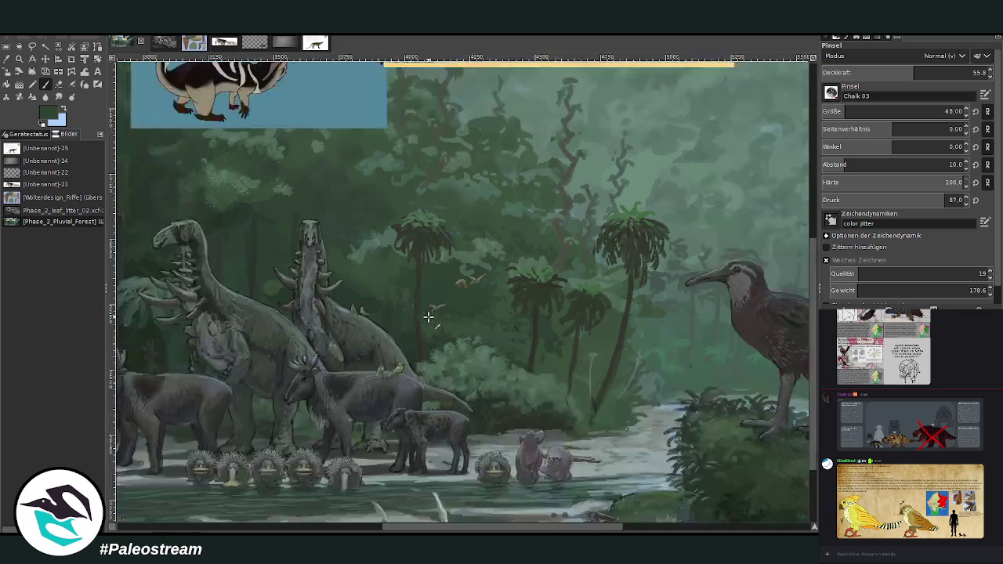
pyautogui.scroll(-2, 428, 317)
pyautogui.scroll(-1, 428, 317)
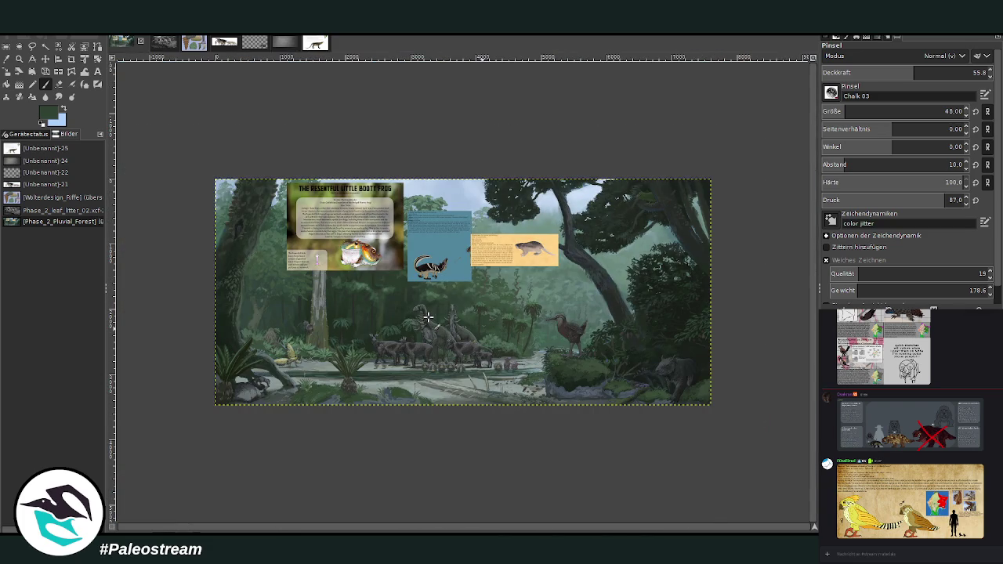
pyautogui.press('z')
pyautogui.moveTo(235, 169); pyautogui.dragTo(686, 405)
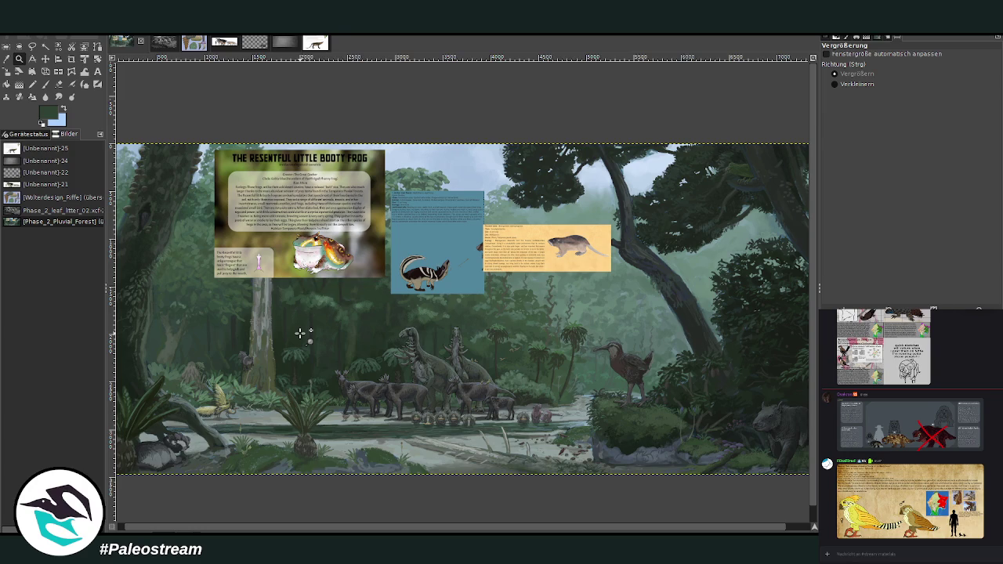
# Move the frog info panel down into the scene and zoom in on it.
pyautogui.press('m')
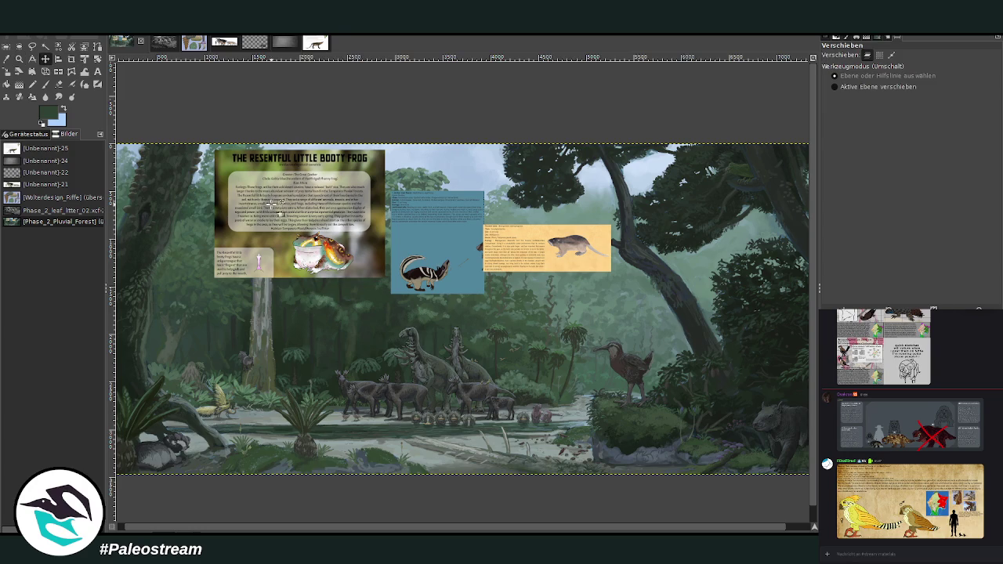
pyautogui.moveTo(272, 200); pyautogui.dragTo(311, 351)
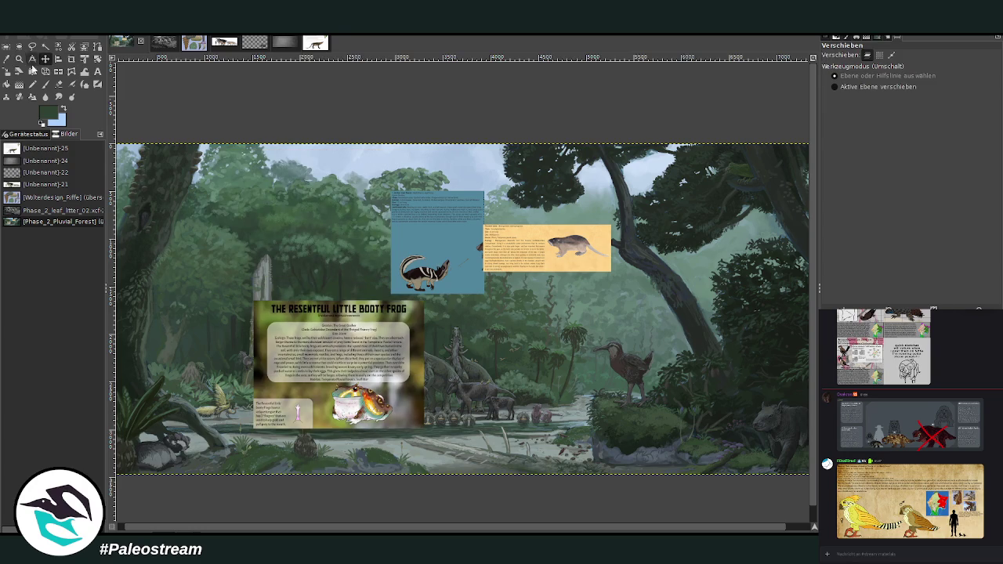
pyautogui.click(18, 58)
pyautogui.moveTo(252, 280); pyautogui.dragTo(432, 439)
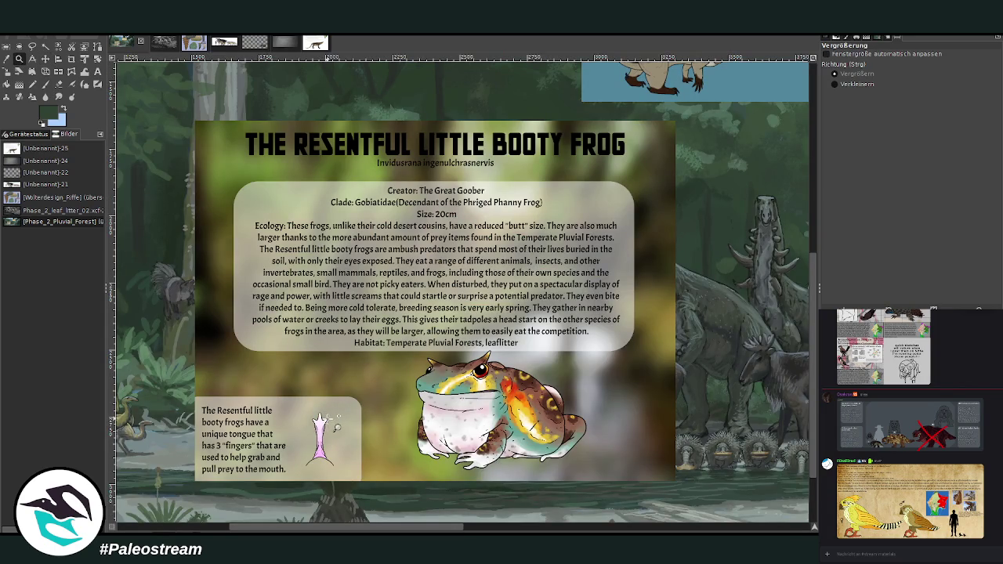
# Crop the frog info card to just the frog illustration, about 708×490 px.
pyautogui.hotkey('shift', 'c')
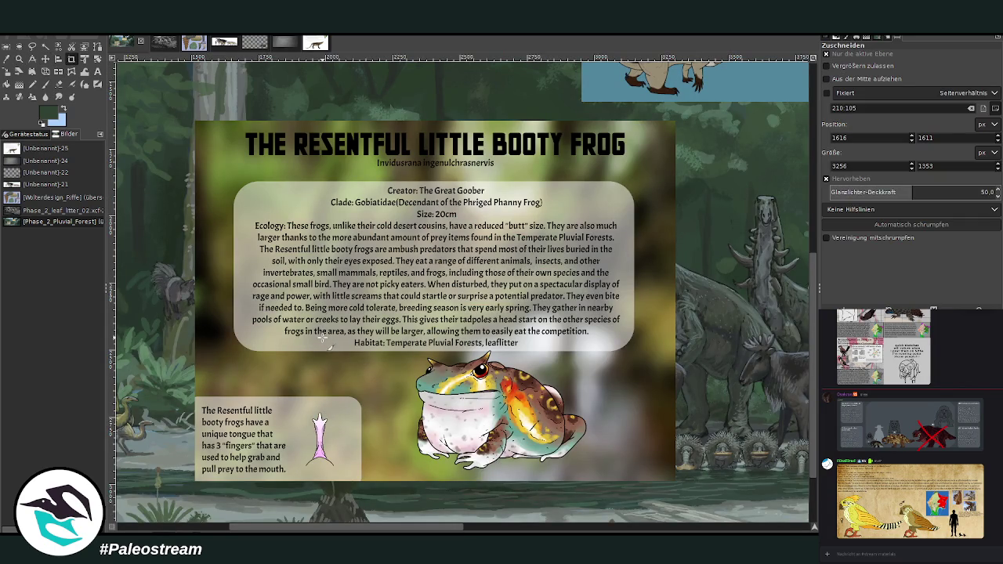
pyautogui.moveTo(417, 350); pyautogui.dragTo(587, 477)
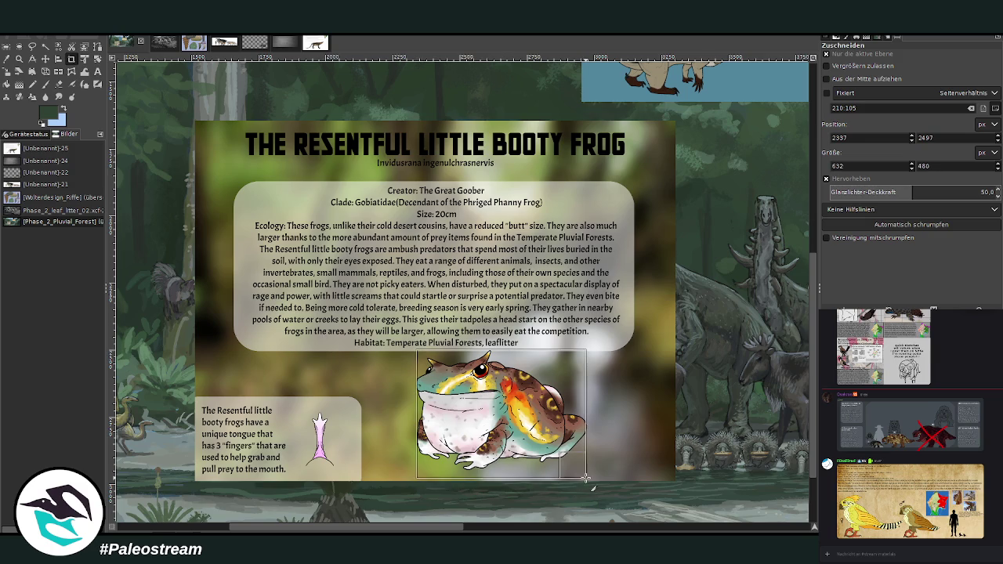
pyautogui.moveTo(417, 415); pyautogui.dragTo(412, 413)
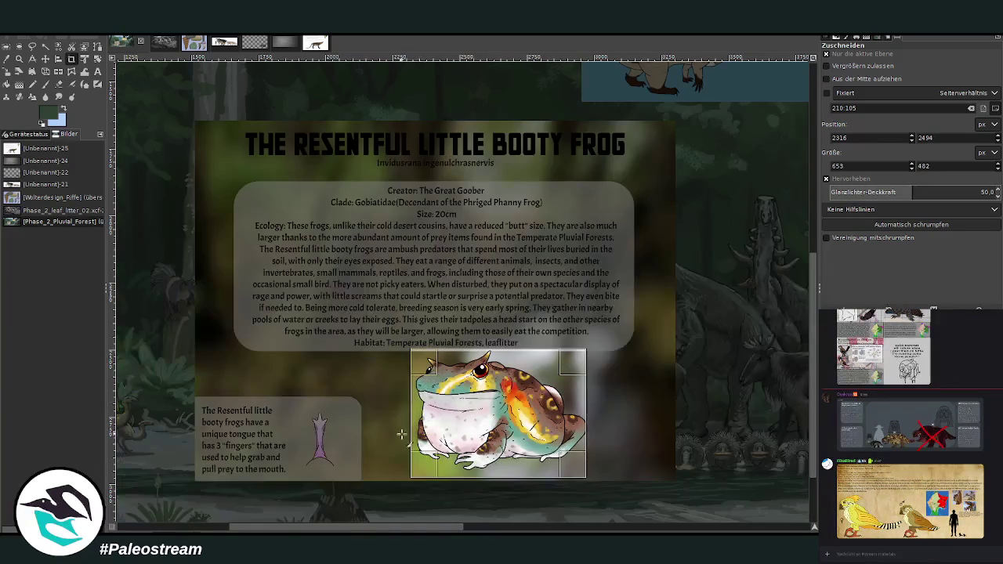
pyautogui.click(369, 400)
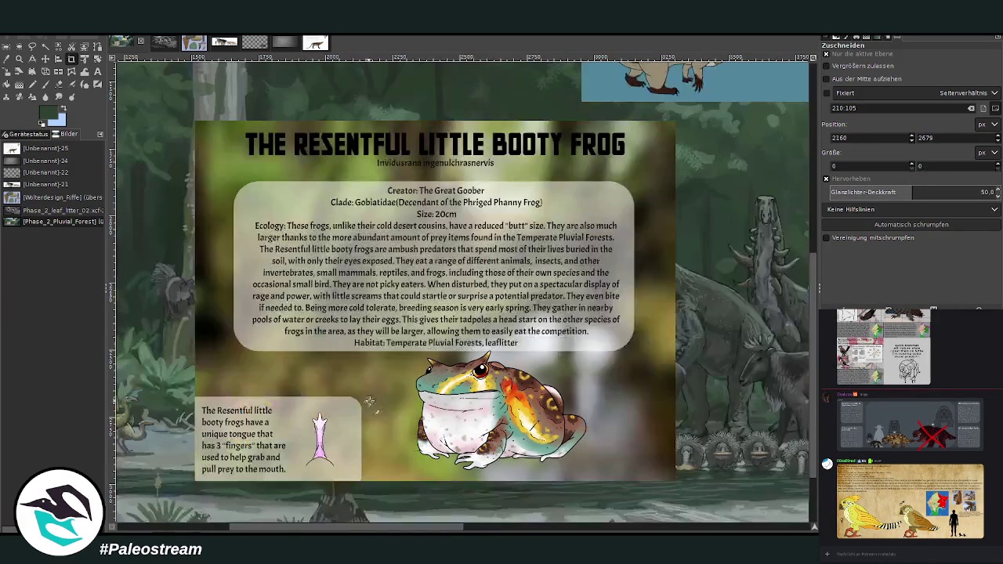
pyautogui.click(44, 58)
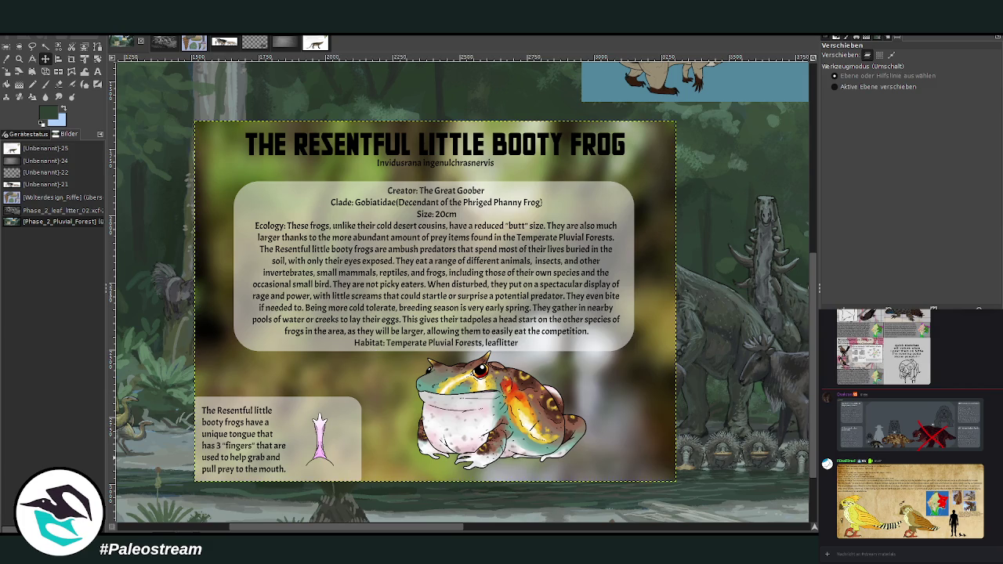
pyautogui.click(71, 59)
pyautogui.moveTo(399, 333); pyautogui.dragTo(593, 474)
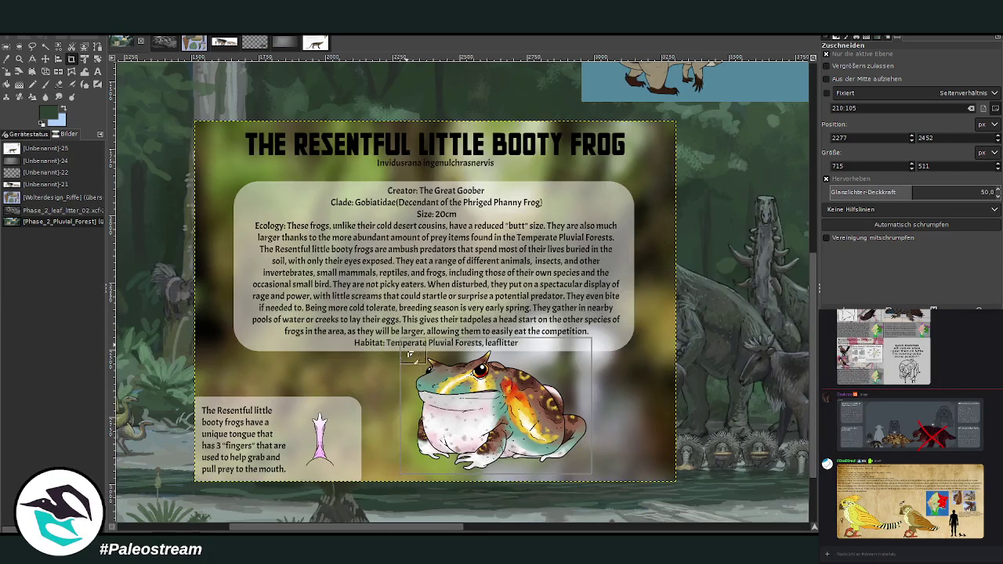
pyautogui.moveTo(406, 359); pyautogui.dragTo(408, 370)
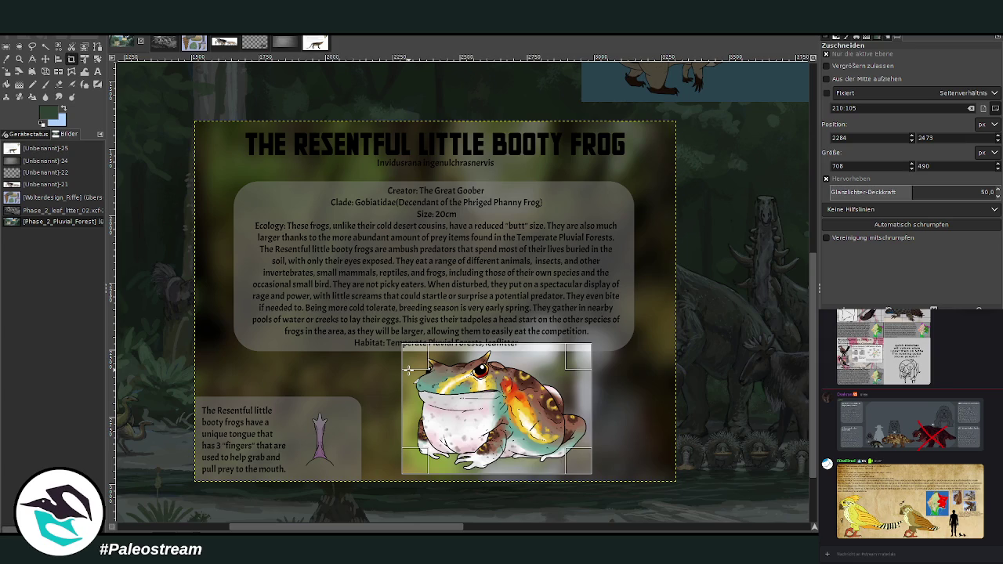
pyautogui.press('Return')
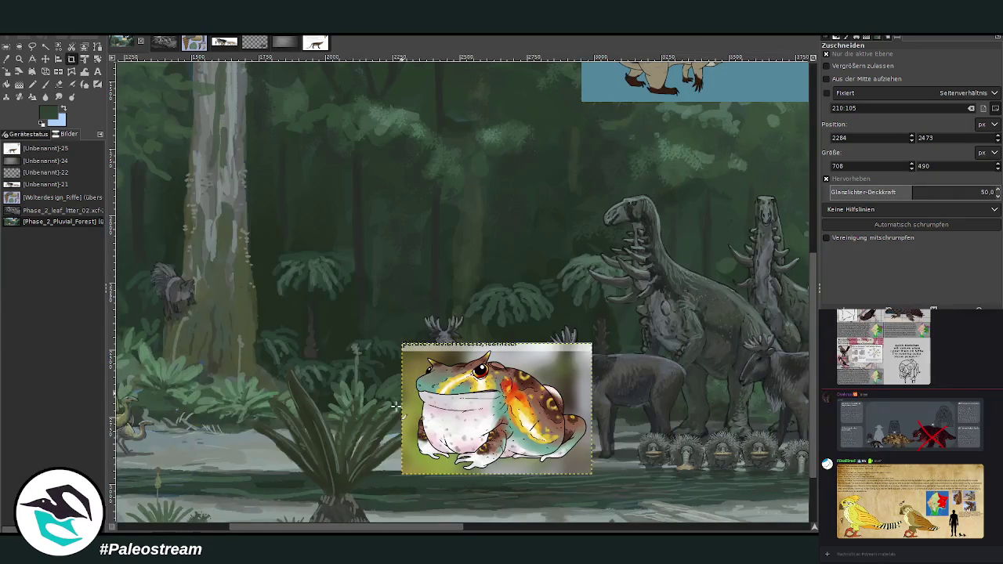
# Shift the frog picture slightly down and left, then zoom in around it.
pyautogui.scroll(-2, 396, 406)
pyautogui.scroll(-1, 399, 411)
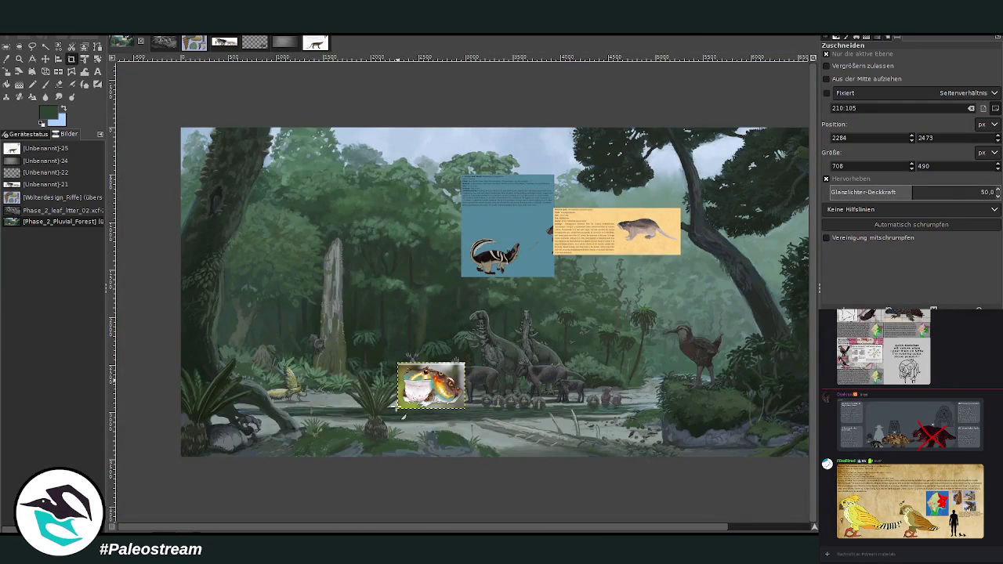
pyautogui.click(44, 59)
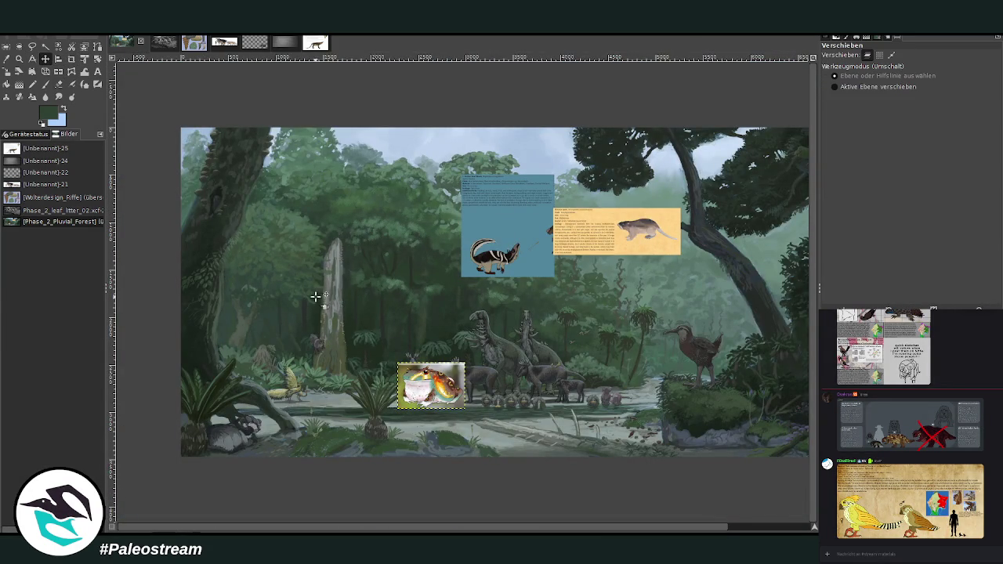
pyautogui.moveTo(421, 389); pyautogui.dragTo(408, 398)
pyautogui.click(19, 59)
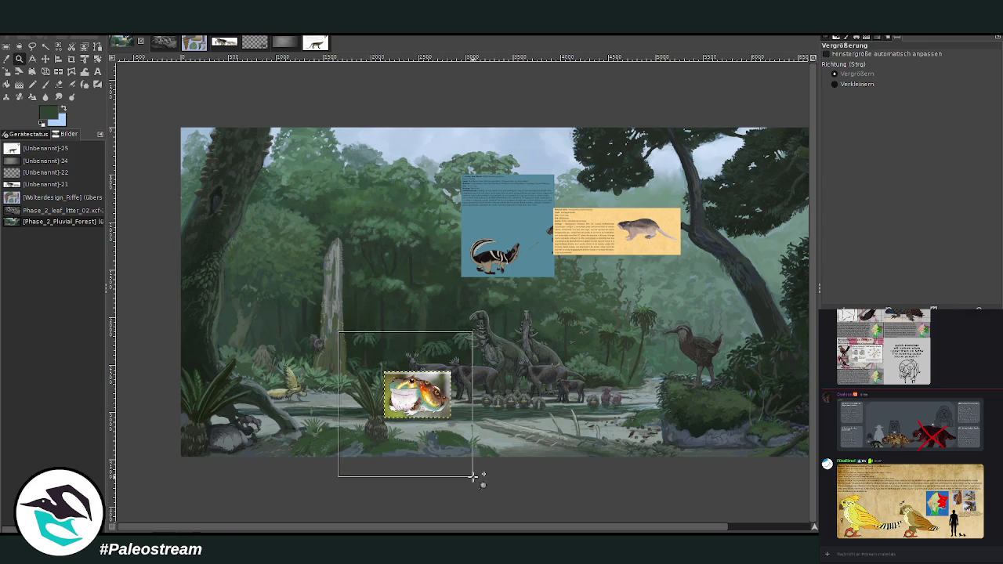
pyautogui.moveTo(337, 332); pyautogui.dragTo(477, 475)
pyautogui.hscroll(2, 414, 531)
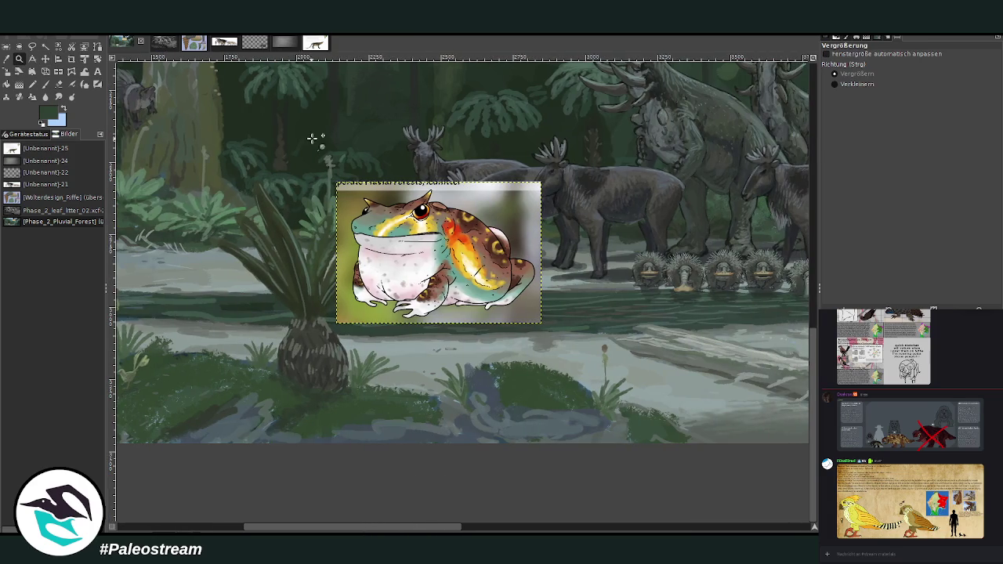
pyautogui.moveTo(312, 138); pyautogui.dragTo(572, 463)
# On the background layer, sample the rocks' grey-blue and paint size-41 strokes across the bank rocks.
pyautogui.press('pagedown')
pyautogui.press('o')
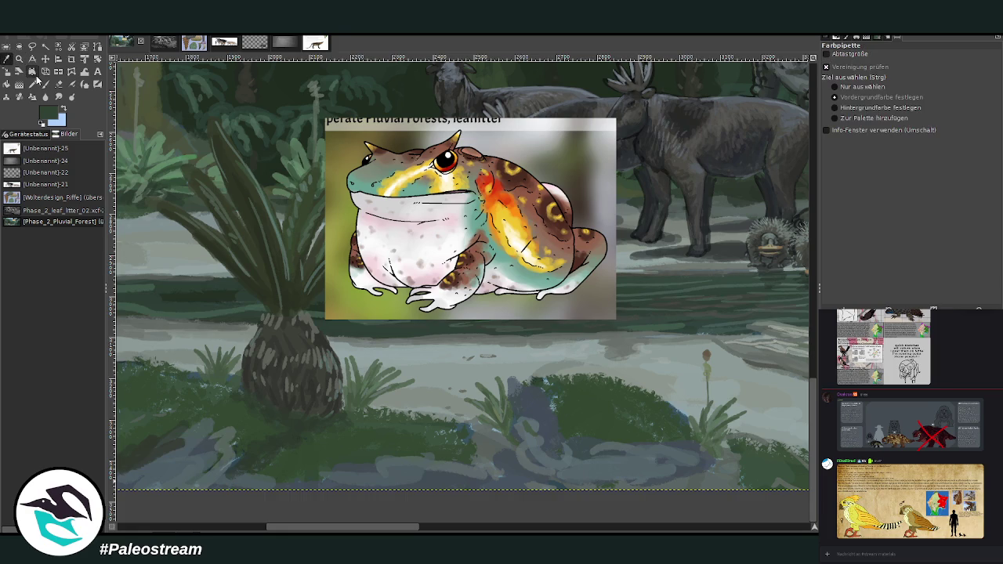
pyautogui.click(609, 461)
pyautogui.click(45, 86)
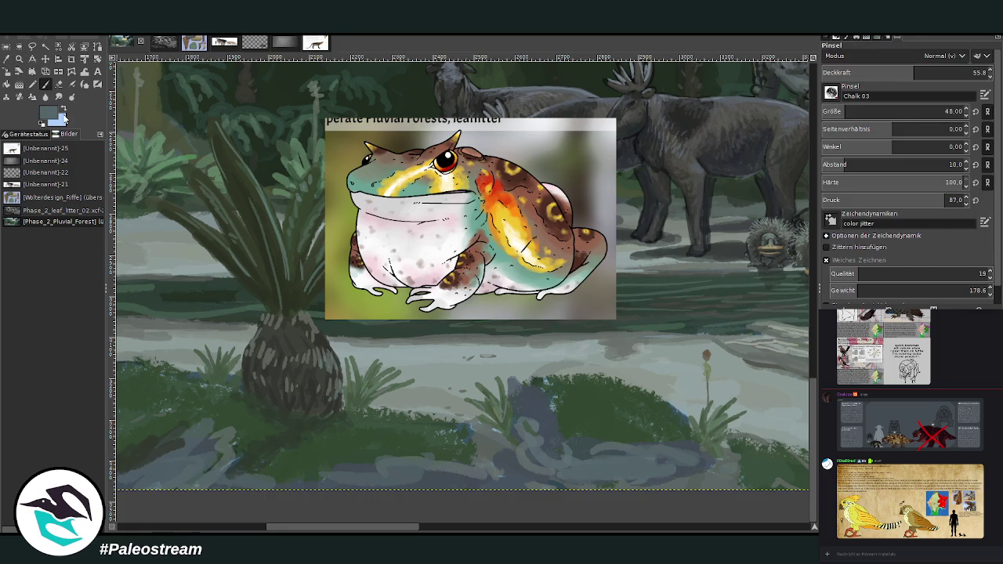
pyautogui.press('[')
pyautogui.press('>')
pyautogui.press(']')
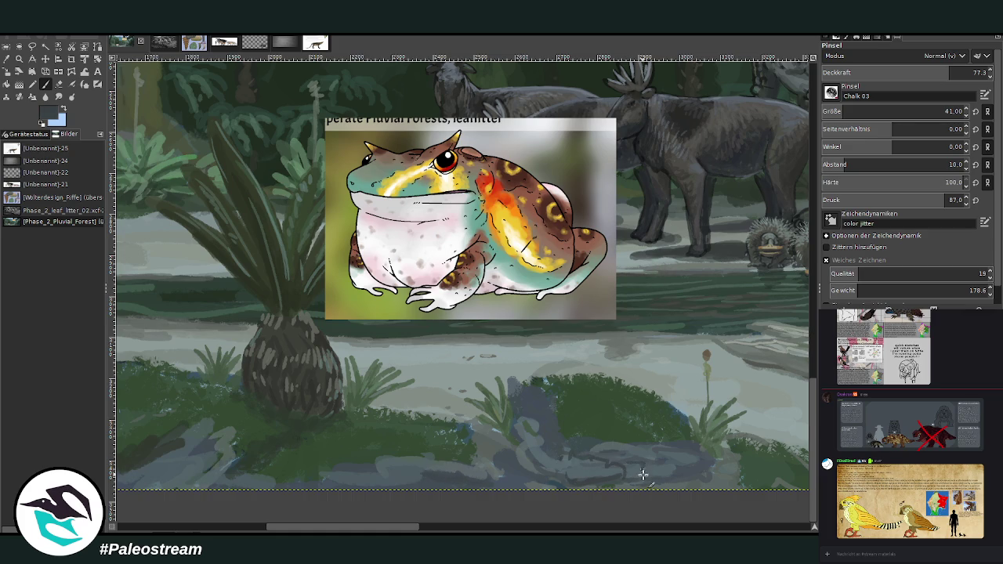
pyautogui.moveTo(710, 468)
pyautogui.mouseDown()
pyautogui.moveTo(627, 476)
pyautogui.moveTo(523, 423)
pyautogui.mouseUp()
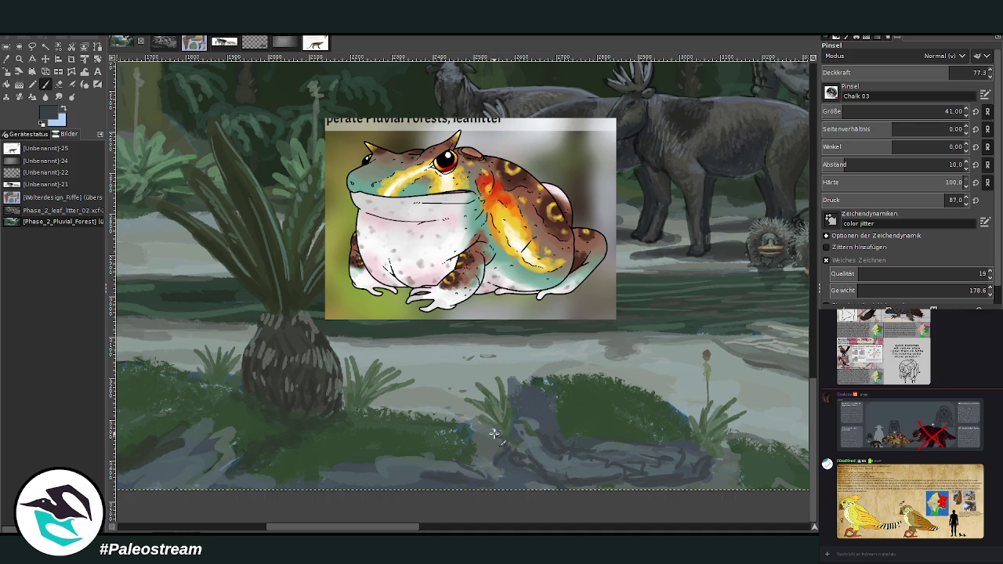
# Adjust the paint colour and lower brush opacity to 60.6 for further rock strokes.
pyautogui.hscroll(1, 510, 501)
pyautogui.hscroll(5, 584, 480)
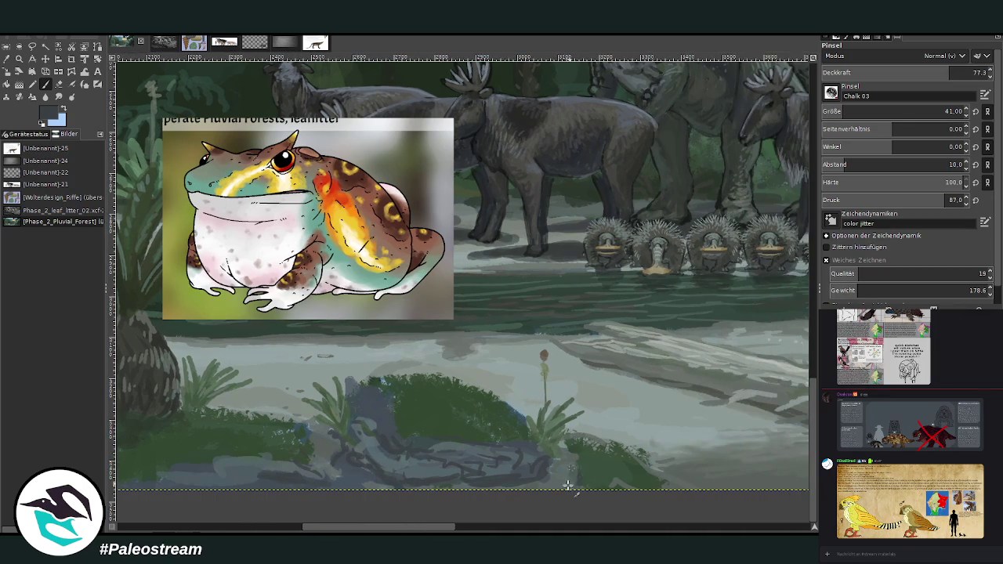
pyautogui.hscroll(-9, 470, 476)
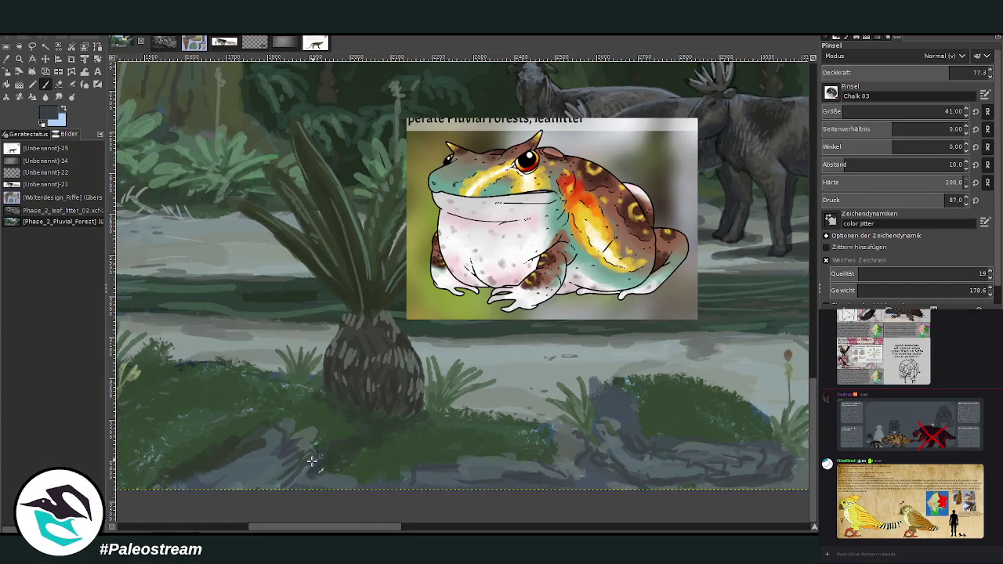
pyautogui.keyDown('ctrl'); pyautogui.click(658, 278); pyautogui.keyUp('ctrl')
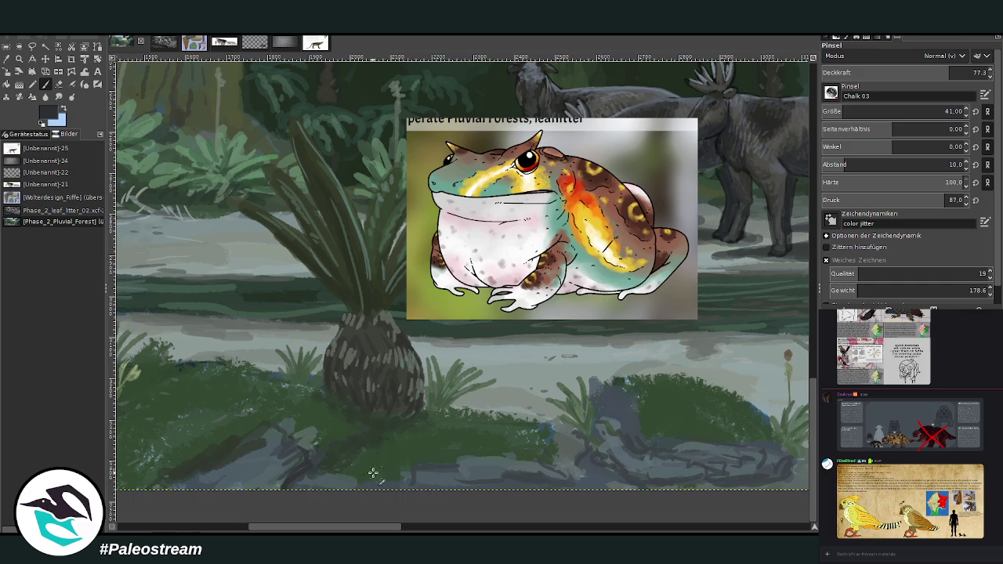
pyautogui.keyDown('ctrl'); pyautogui.click(657, 269); pyautogui.keyUp('ctrl')
pyautogui.click(922, 71)
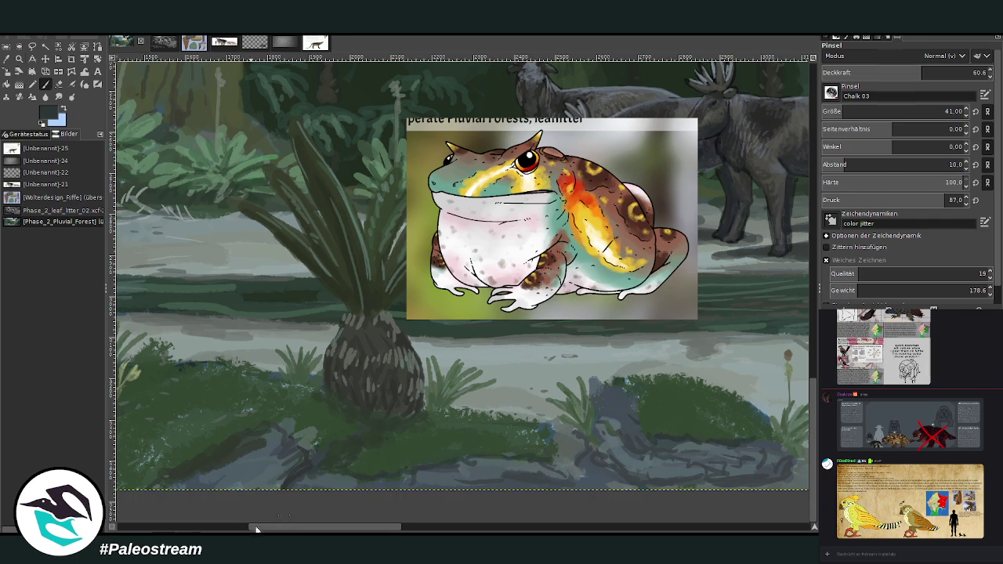
pyautogui.hscroll(-5, 420, 420)
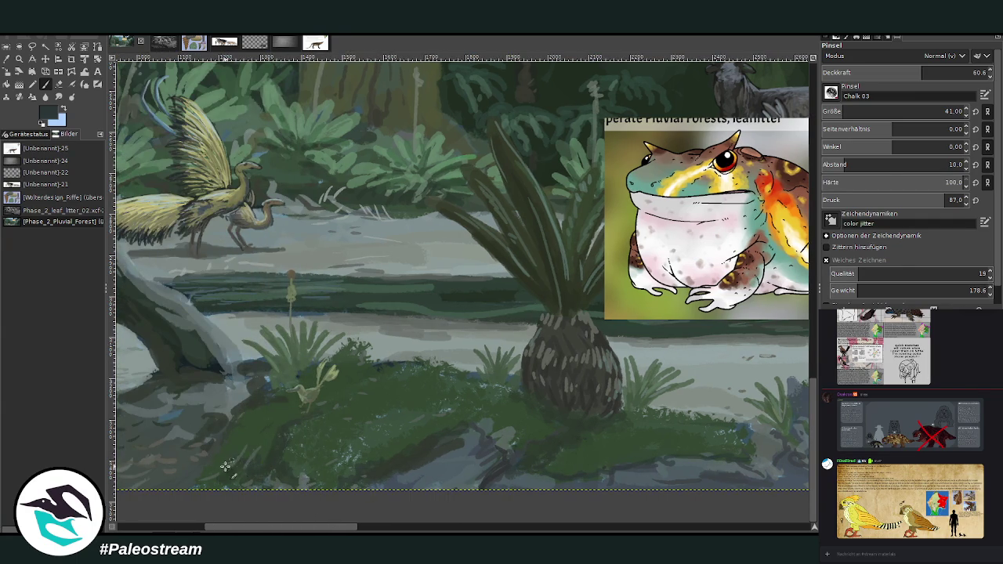
pyautogui.moveTo(306, 527); pyautogui.dragTo(392, 527)
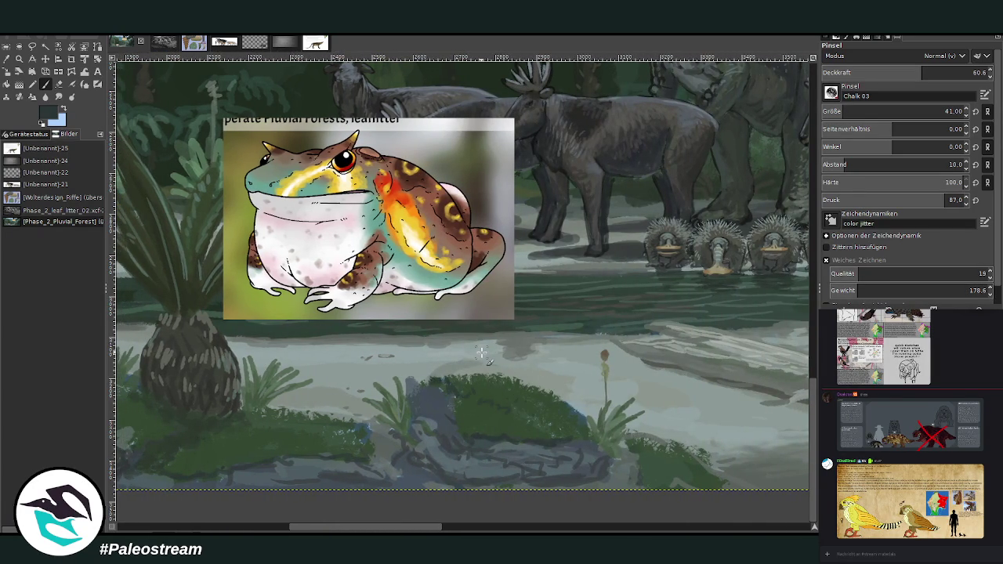
# Nudge the frog picture, scale it down to about 336×233 px, and zoom in on the bank.
pyautogui.press('m')
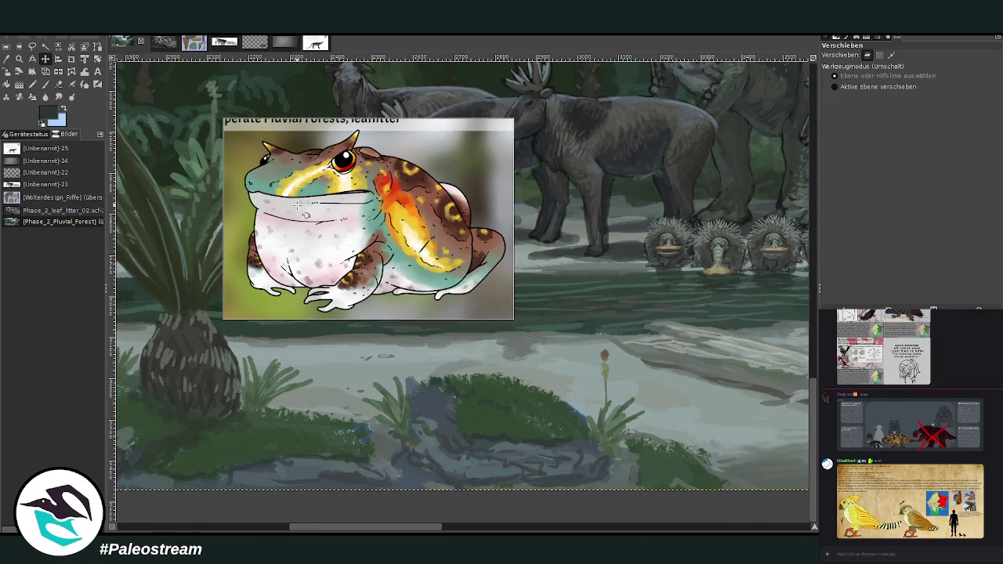
pyautogui.moveTo(317, 202); pyautogui.dragTo(320, 205)
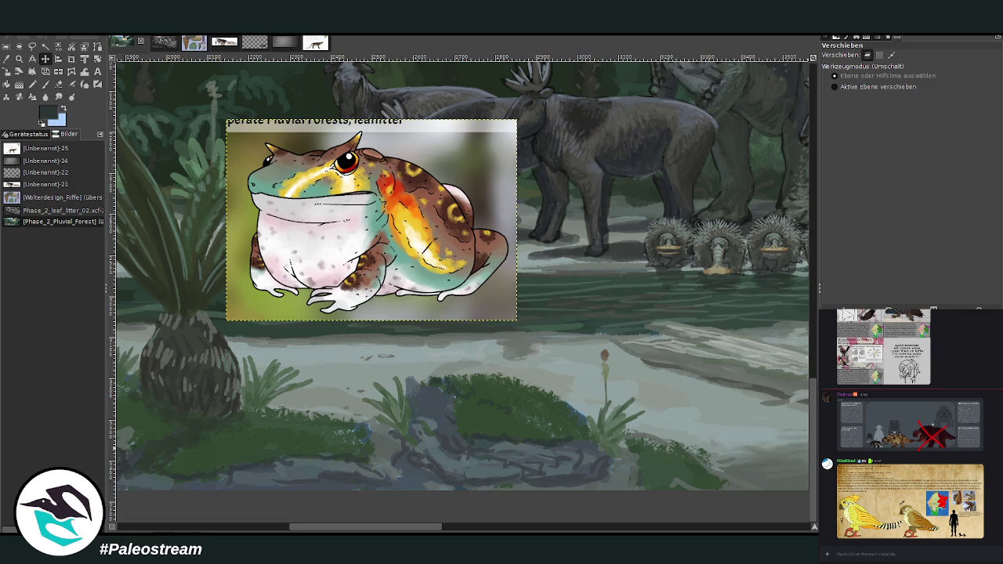
pyautogui.click(8, 71)
pyautogui.click(341, 139)
pyautogui.moveTo(319, 196); pyautogui.dragTo(450, 323)
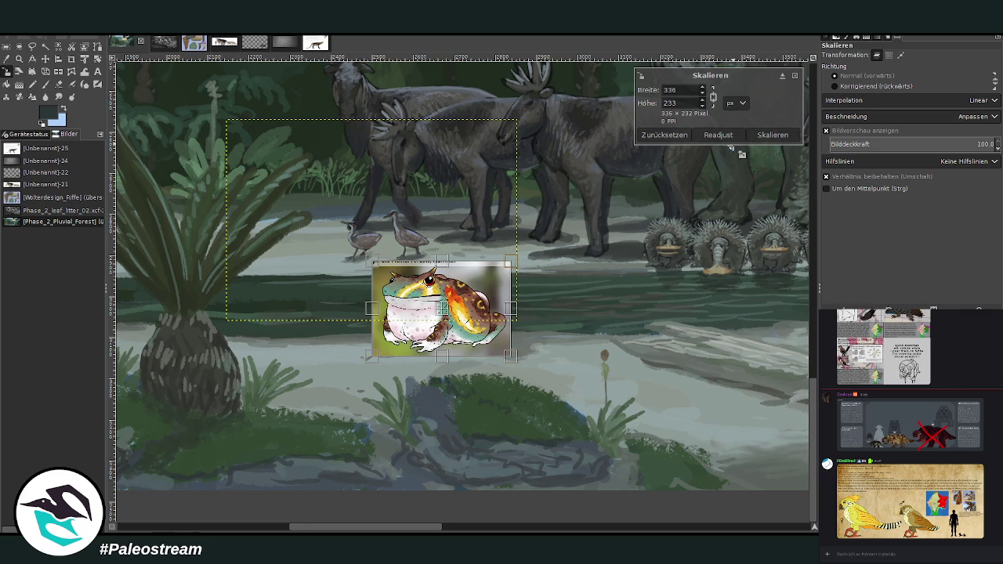
pyautogui.click(768, 135)
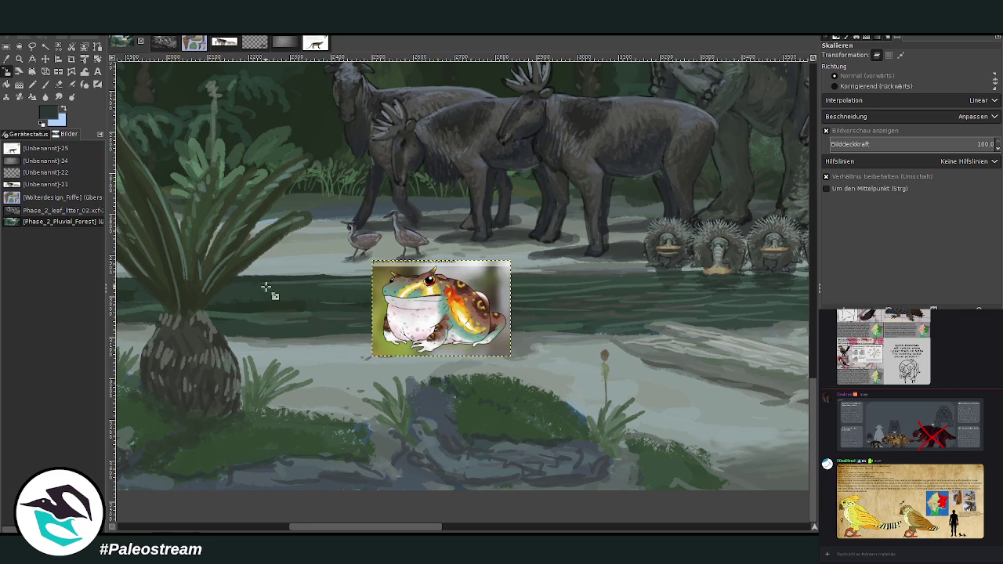
pyautogui.click(18, 61)
pyautogui.moveTo(270, 215); pyautogui.dragTo(545, 490)
pyautogui.press('pagedown')
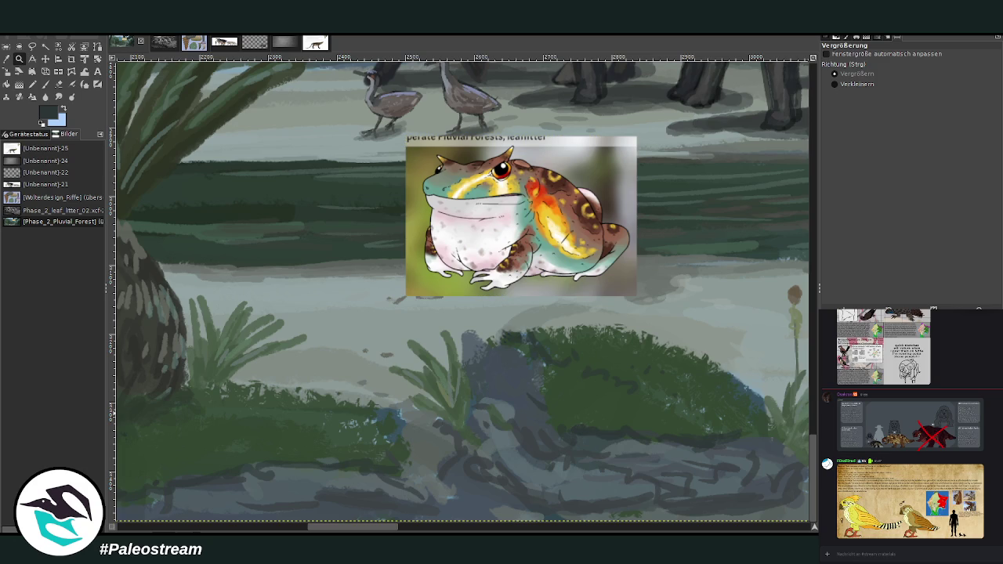
# Set the paintbrush to size 15, opacity 81.4, and sketch the frog's curved outline on the bank.
pyautogui.moveTo(374, 530); pyautogui.dragTo(389, 530)
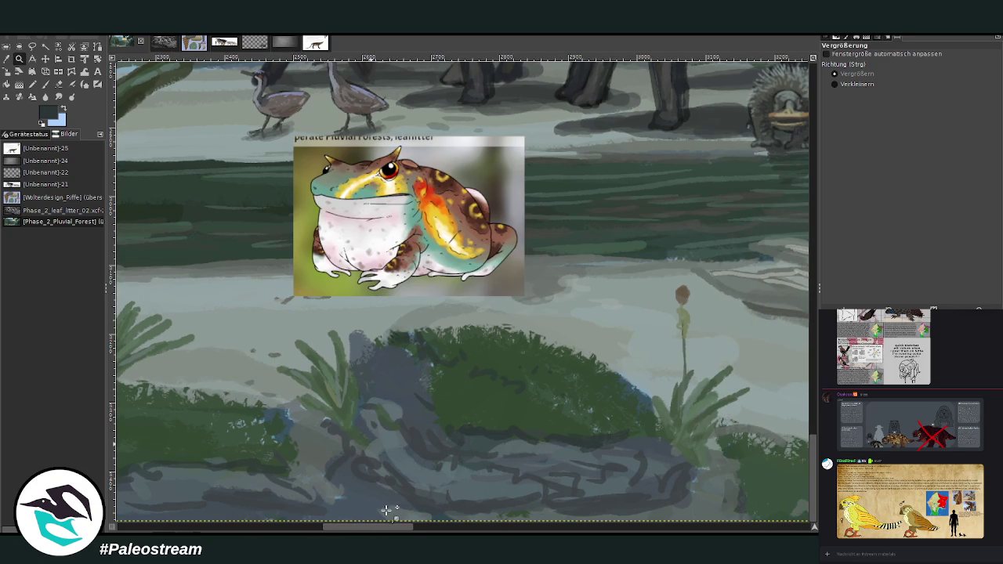
pyautogui.click(45, 84)
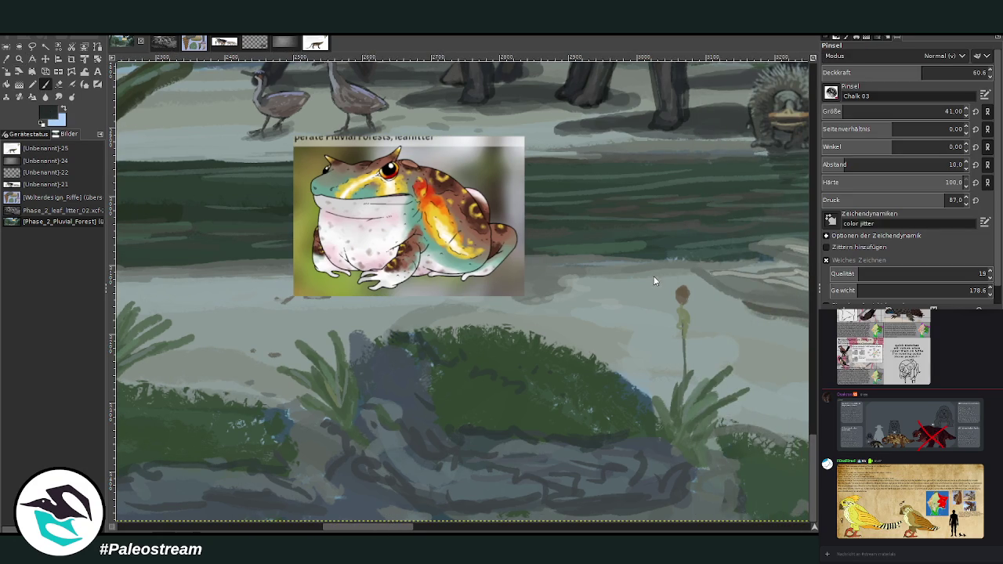
pyautogui.click(829, 110)
pyautogui.click(955, 72)
pyautogui.scroll(3, 871, 112)
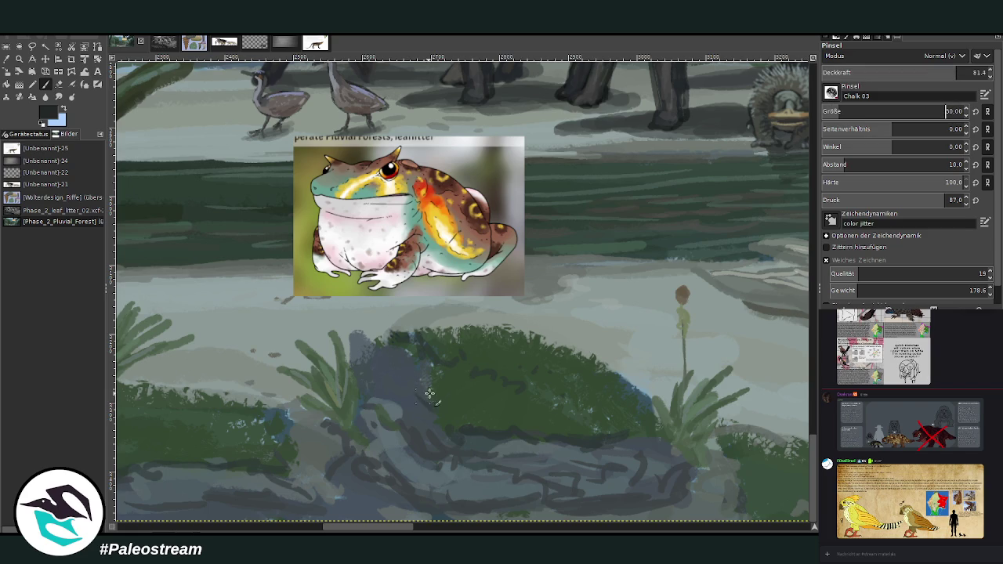
pyautogui.click(833, 112)
pyautogui.moveTo(414, 412)
pyautogui.mouseDown()
pyautogui.moveTo(453, 416)
pyautogui.moveTo(413, 419)
pyautogui.moveTo(448, 410)
pyautogui.moveTo(419, 403)
pyautogui.moveTo(443, 383)
pyautogui.mouseUp()
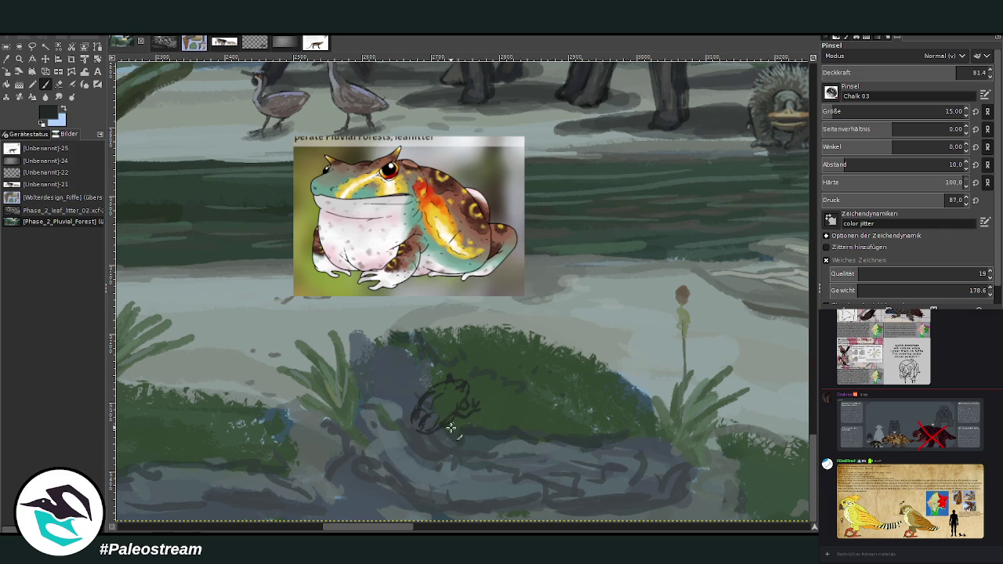
# Finish the frog's hind leg, then paint a muted brown base coat at brush size 30.
pyautogui.moveTo(442, 447); pyautogui.dragTo(417, 410)
pyautogui.moveTo(413, 413)
pyautogui.mouseDown()
pyautogui.moveTo(372, 433)
pyautogui.moveTo(386, 433)
pyautogui.mouseUp()
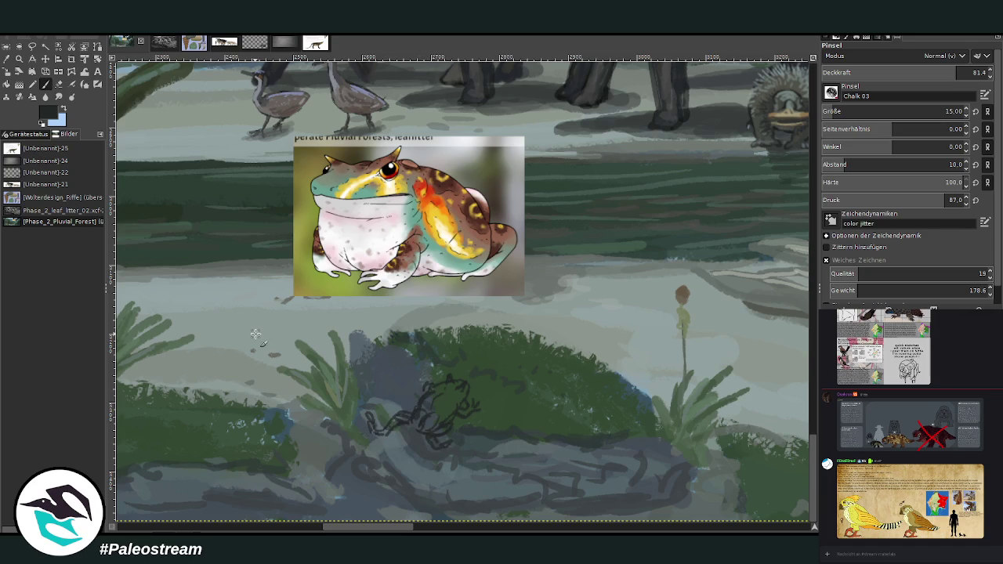
pyautogui.keyDown('ctrl'); pyautogui.click(658, 264); pyautogui.keyUp('ctrl')
pyautogui.click(886, 111)
pyautogui.write('30')
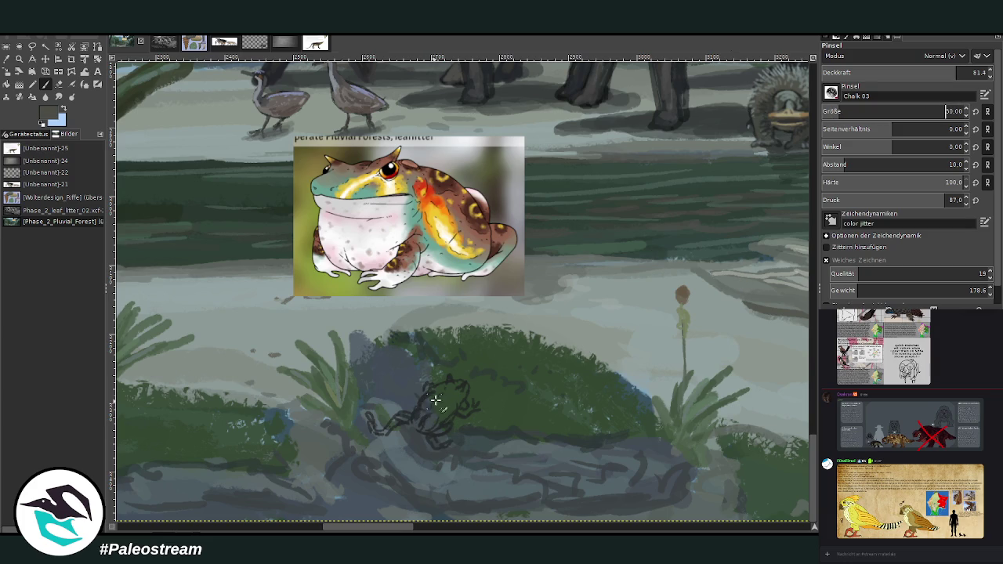
pyautogui.moveTo(433, 405)
pyautogui.mouseDown()
pyautogui.moveTo(444, 385)
pyautogui.moveTo(450, 409)
pyautogui.mouseUp()
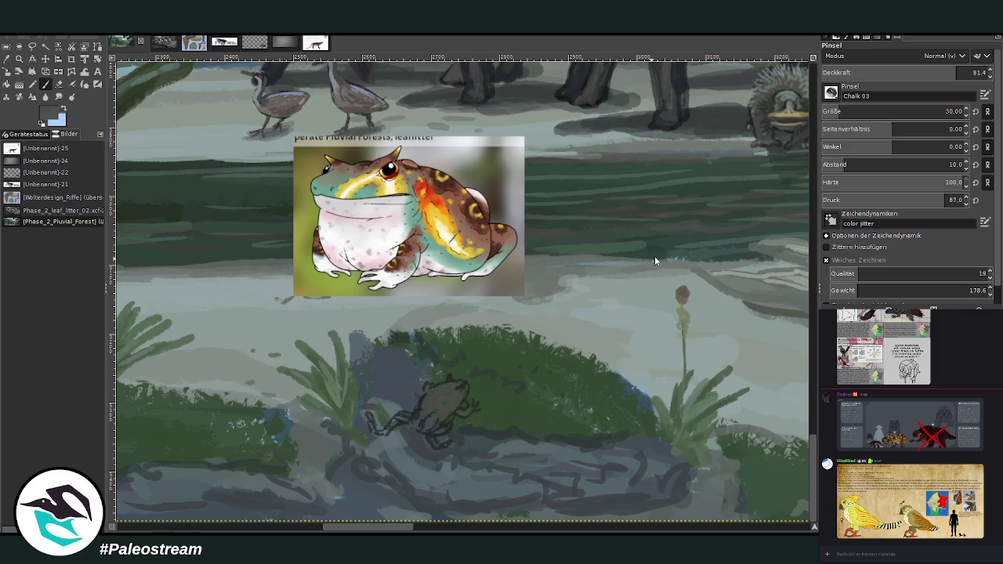
pyautogui.press('[')
pyautogui.press('[')
pyautogui.press('[')
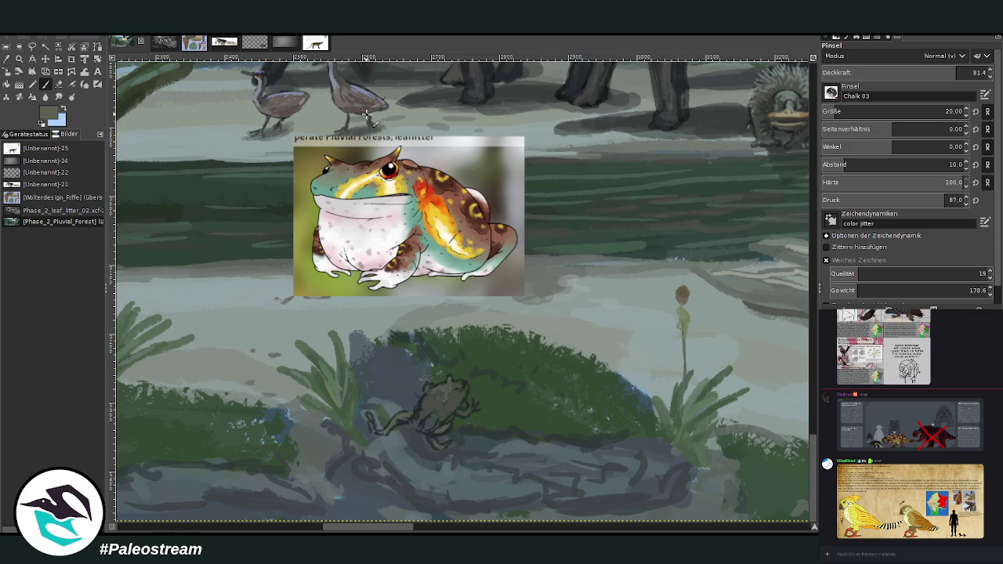
# Lower opacity to about 61 and sample lighter, green and grey-green canvas colours for the frog.
pyautogui.keyDown('ctrl'); pyautogui.click(741, 280); pyautogui.keyUp('ctrl')
pyautogui.click(900, 69)
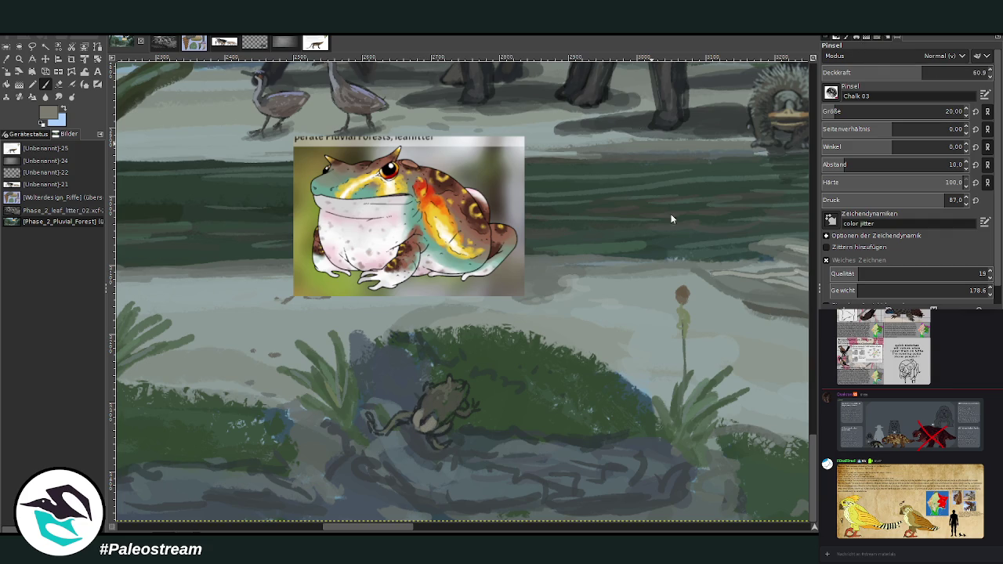
pyautogui.keyDown('ctrl'); pyautogui.click(663, 246); pyautogui.keyUp('ctrl')
pyautogui.keyDown('ctrl'); pyautogui.click(670, 267); pyautogui.keyUp('ctrl')
pyautogui.keyDown('ctrl'); pyautogui.click(657, 248); pyautogui.keyUp('ctrl')
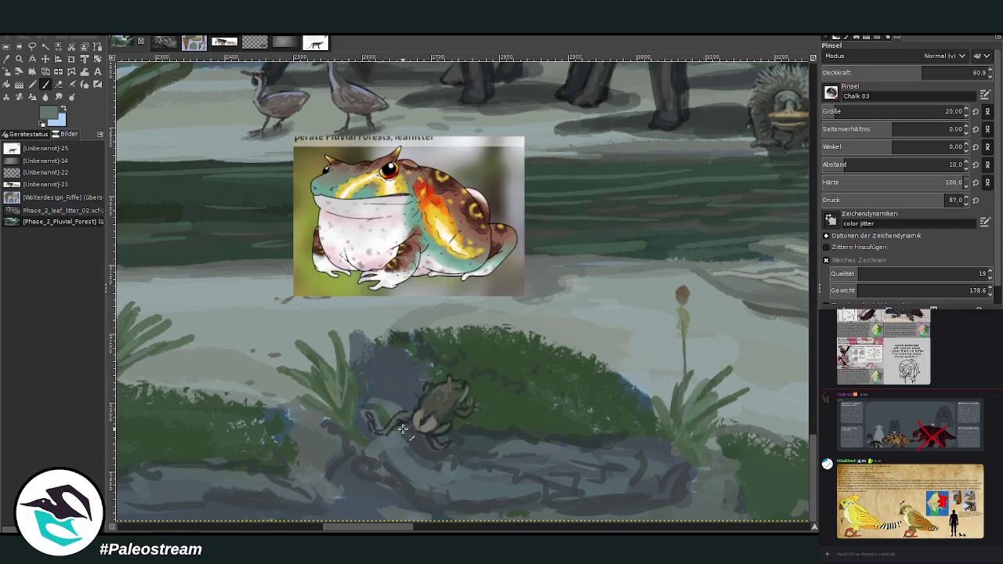
# Raise opacity to about 70 and dab dark chalky speckles across the frog's back.
pyautogui.click(938, 72)
pyautogui.keyDown('ctrl'); pyautogui.click(657, 242); pyautogui.keyUp('ctrl')
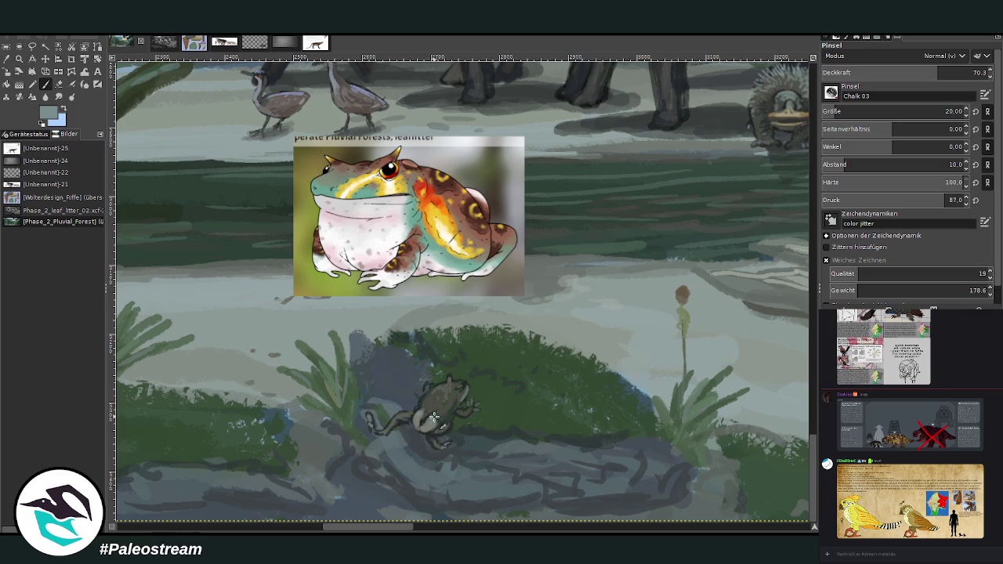
pyautogui.keyDown('ctrl'); pyautogui.click(667, 245); pyautogui.keyUp('ctrl')
pyautogui.moveTo(430, 395); pyautogui.dragTo(457, 386)
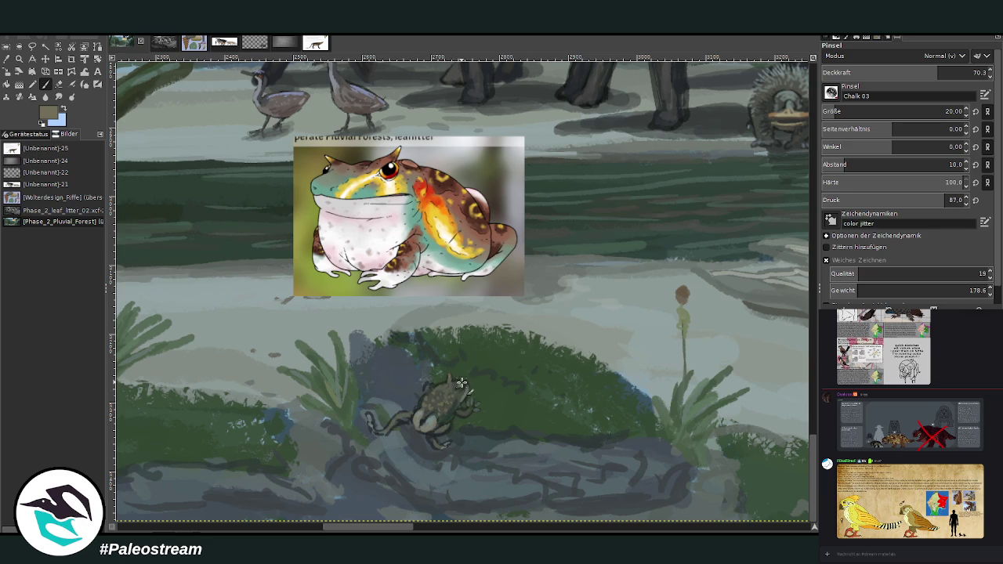
pyautogui.keyDown('ctrl'); pyautogui.click(661, 256); pyautogui.keyUp('ctrl')
pyautogui.press('o')
pyautogui.click(498, 430)
pyautogui.press('p')
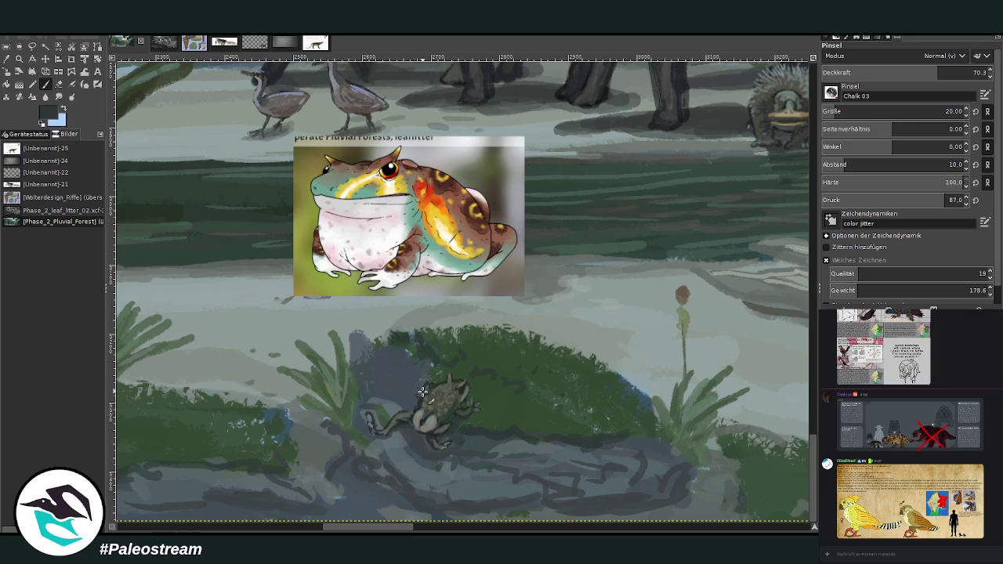
# Add olive-green and brown chalk speckles to the frog's back.
pyautogui.click(19, 59)
pyautogui.click(445, 387)
pyautogui.click(46, 84)
pyautogui.keyDown('ctrl'); pyautogui.click(663, 237); pyautogui.keyUp('ctrl')
pyautogui.moveTo(452, 406); pyautogui.dragTo(444, 417)
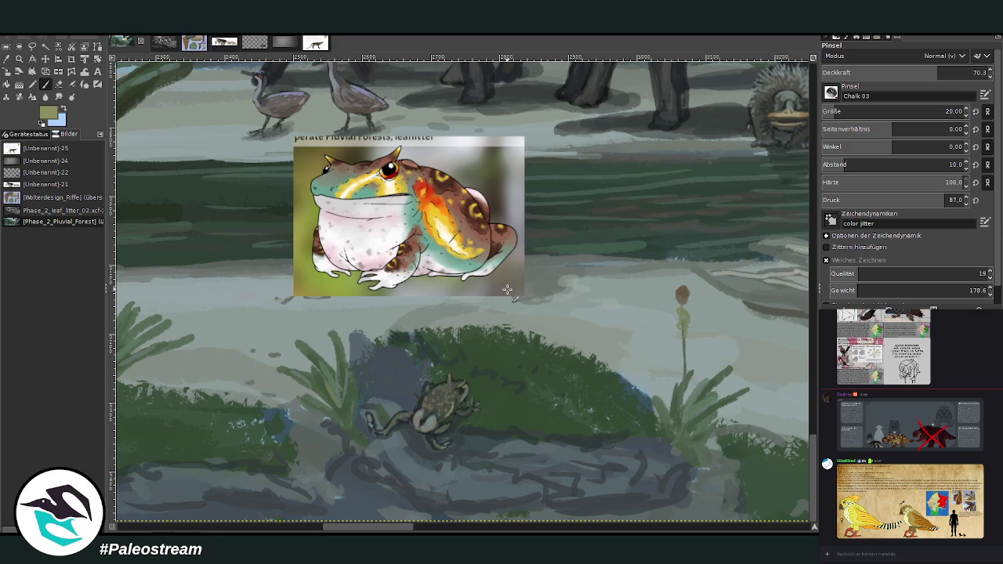
pyautogui.keyDown('ctrl'); pyautogui.click(682, 229); pyautogui.keyUp('ctrl')
pyautogui.keyDown('ctrl'); pyautogui.click(681, 234); pyautogui.keyUp('ctrl')
pyautogui.moveTo(450, 395); pyautogui.dragTo(461, 415)
pyautogui.scroll(-1, 775, 339)
# Zoom out of the painting and browse the chat's shared images, previewing the Pachypygodelphis one.
pyautogui.scroll(-2, 775, 339)
pyautogui.scroll(-1, 775, 339)
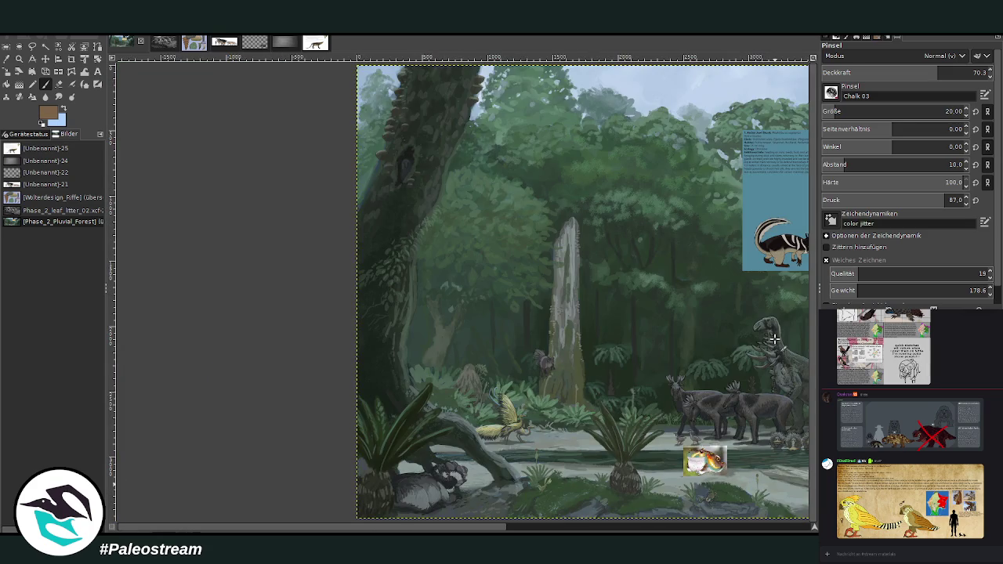
pyautogui.hscroll(2, 395, 487)
pyautogui.hscroll(3, 396, 487)
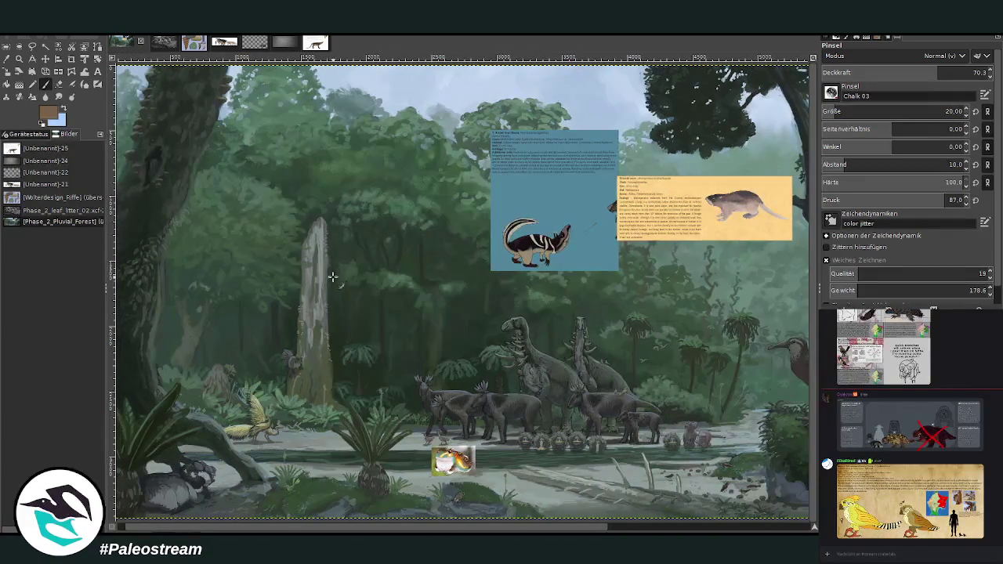
pyautogui.press('z')
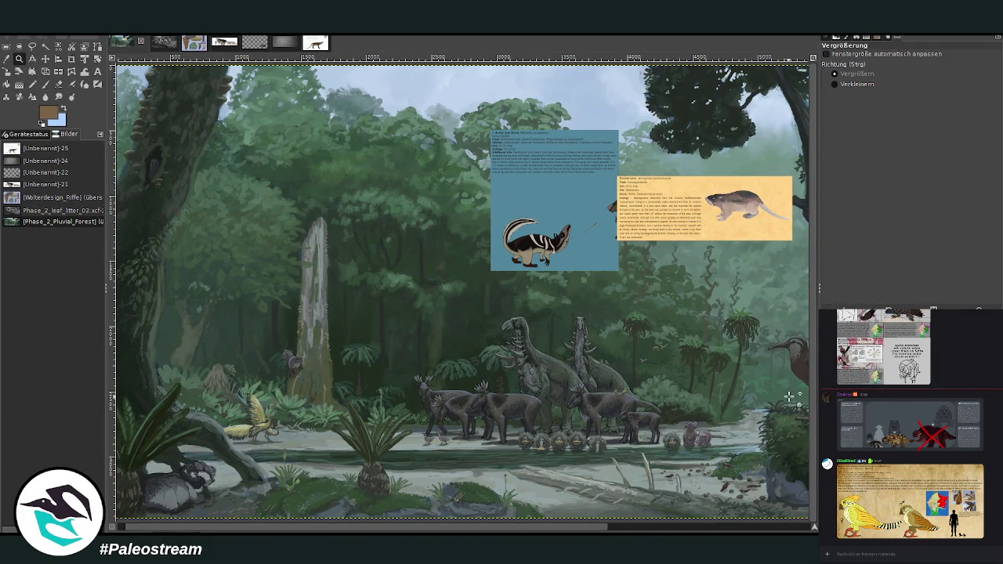
pyautogui.press('pageup')
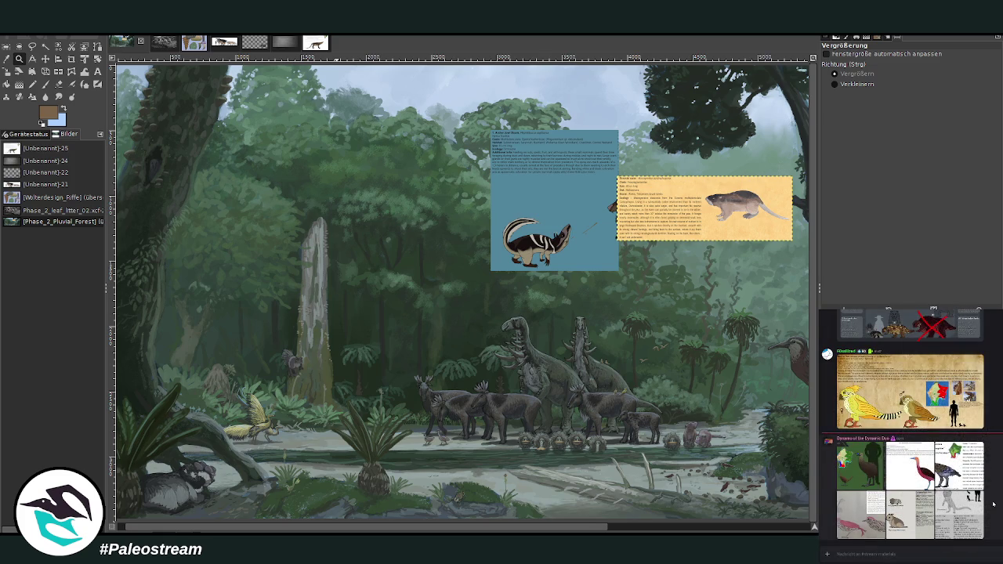
pyautogui.moveTo(298, 531); pyautogui.dragTo(318, 531)
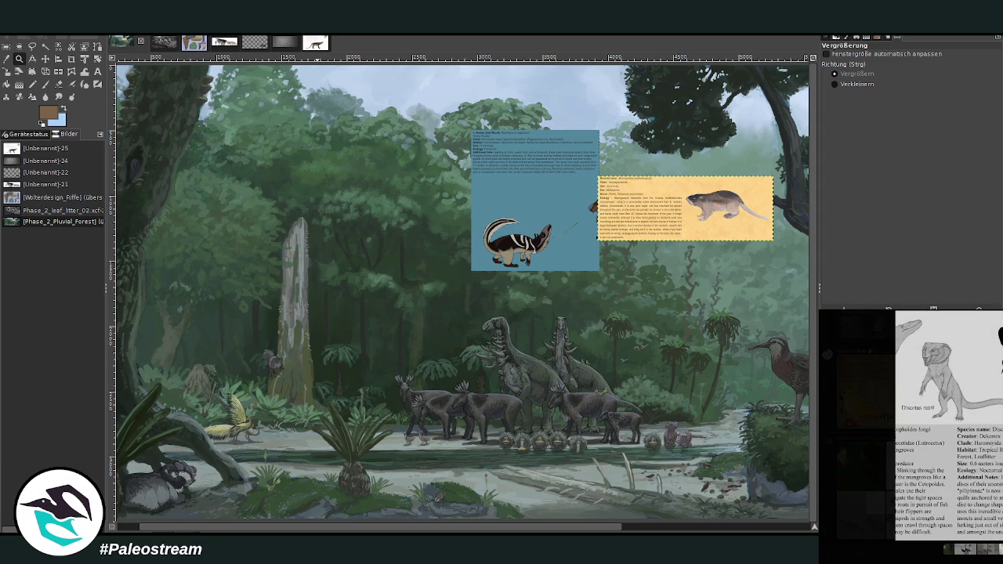
pyautogui.press('Escape')
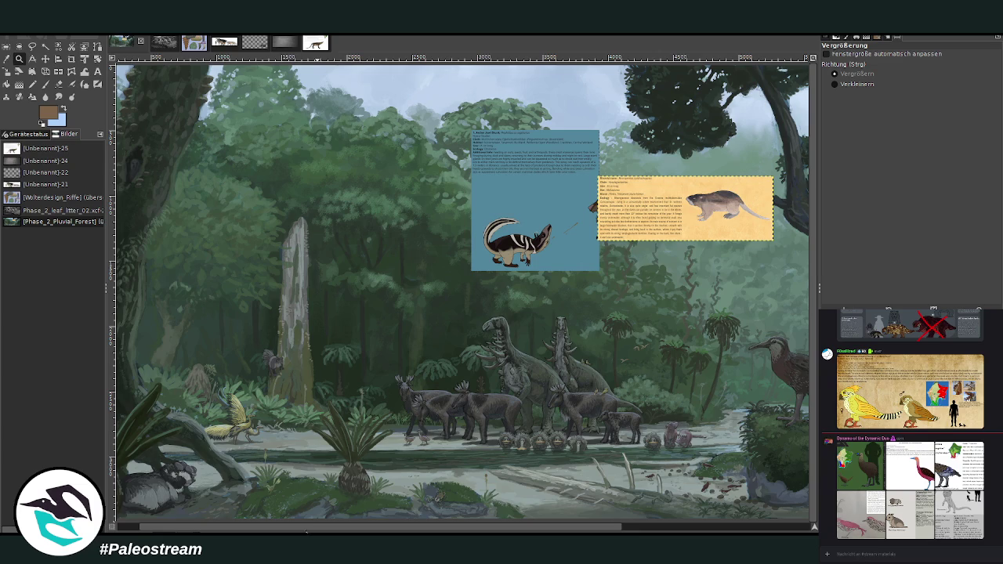
pyautogui.moveTo(314, 529); pyautogui.dragTo(502, 529)
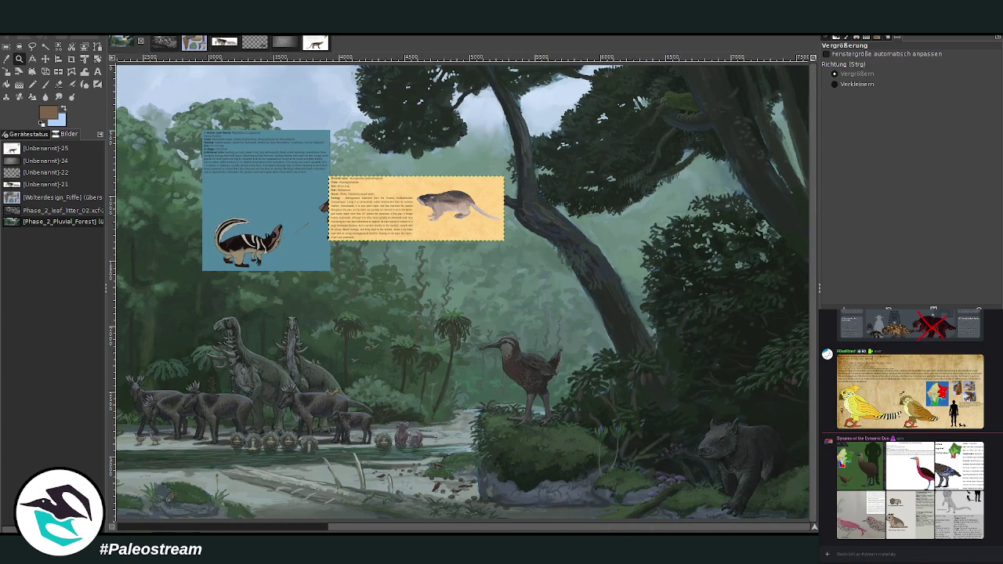
pyautogui.moveTo(501, 529); pyautogui.dragTo(284, 532)
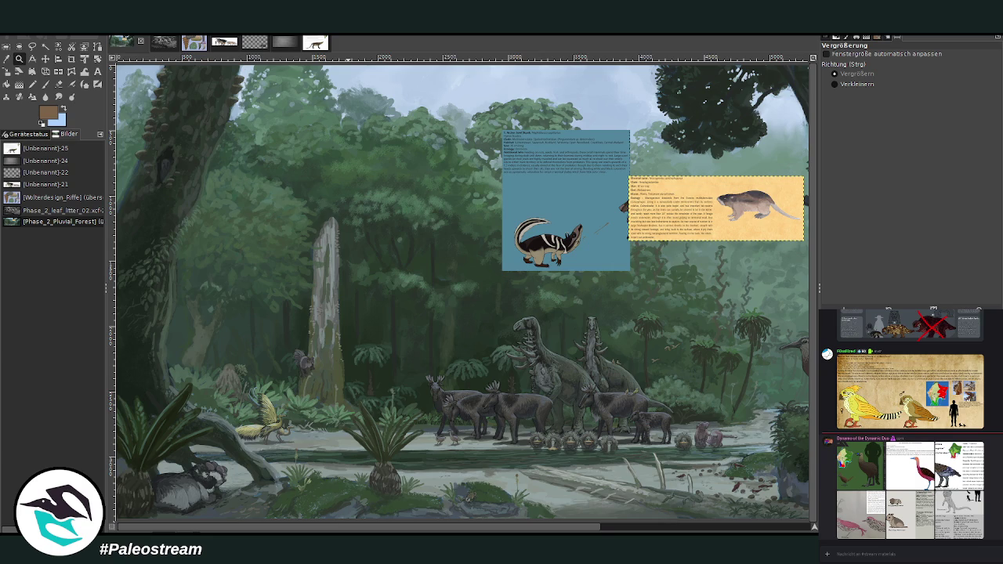
pyautogui.click(904, 523)
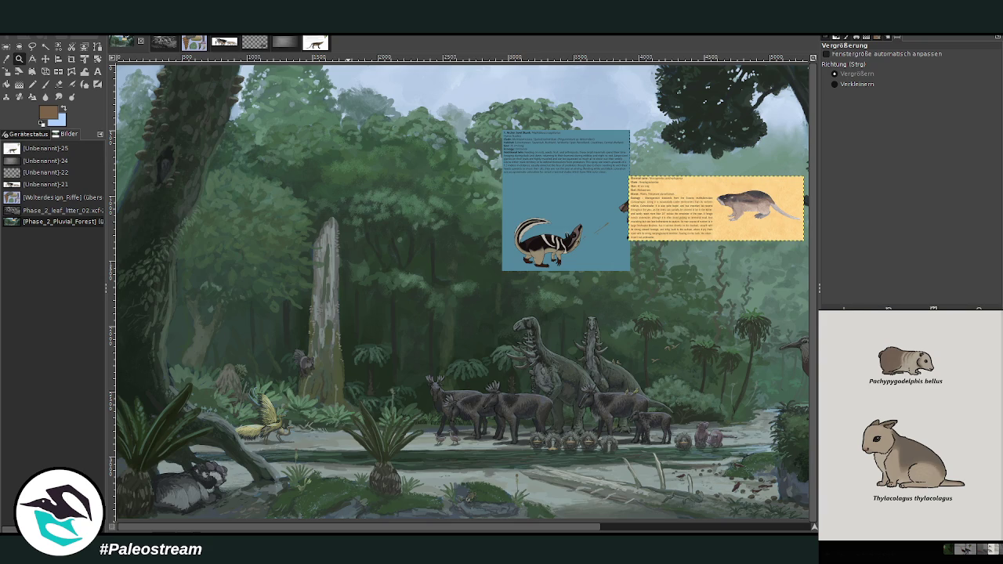
pyautogui.press('Escape')
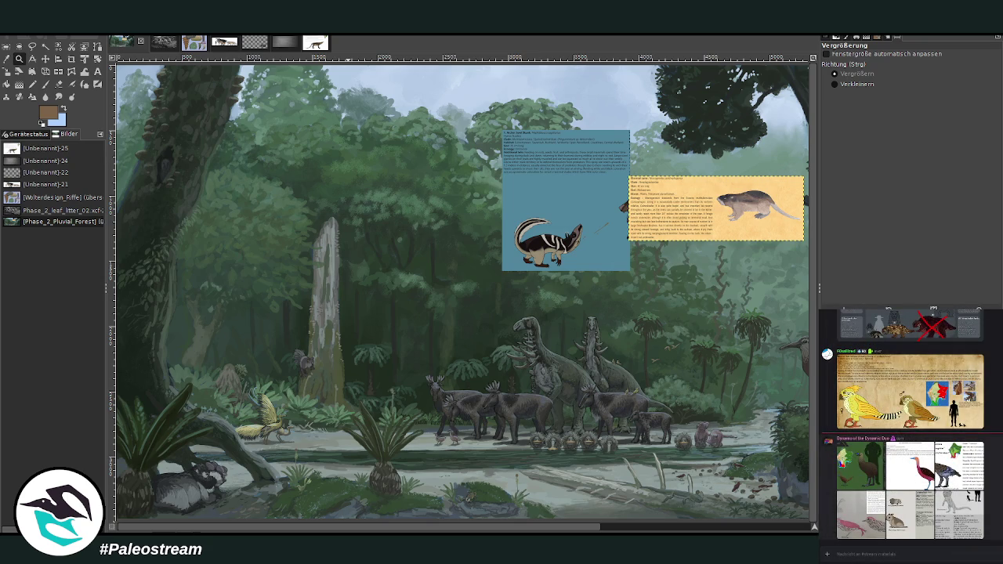
# Copy the Hummingbirds reference image from the chat and paste it onto the painting.
pyautogui.scroll(3, 902, 423)
pyautogui.scroll(3, 901, 423)
pyautogui.scroll(3, 901, 423)
pyautogui.scroll(3, 901, 423)
pyautogui.scroll(3, 905, 426)
pyautogui.scroll(3, 906, 425)
pyautogui.scroll(3, 905, 425)
pyautogui.scroll(3, 906, 426)
pyautogui.click(914, 411)
pyautogui.rightClick(946, 458)
pyautogui.click(951, 462)
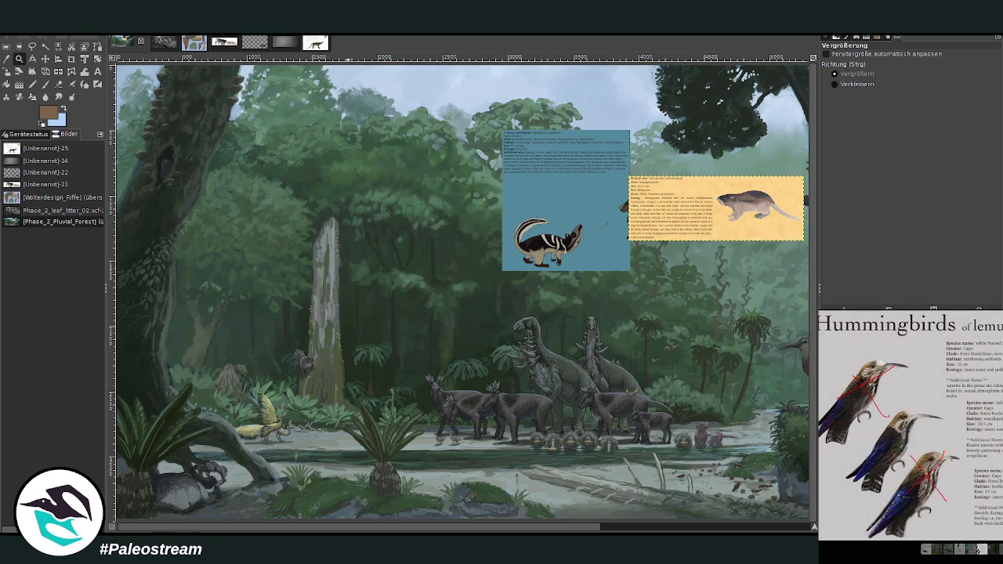
pyautogui.press('Escape')
pyautogui.scroll(-5, 909, 423)
pyautogui.scroll(-5, 909, 423)
pyautogui.scroll(-5, 909, 423)
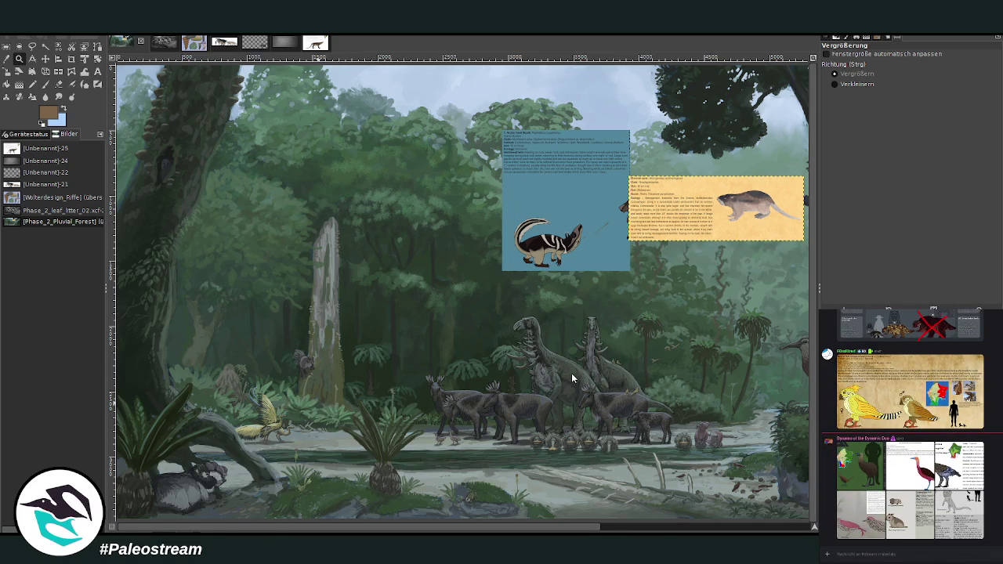
pyautogui.hotkey('ctrl', 'v')
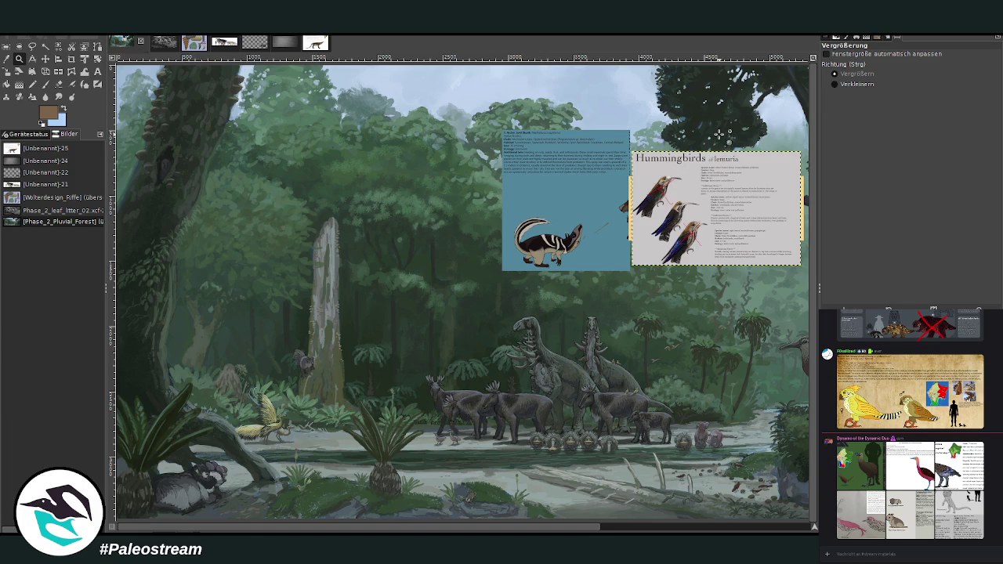
# Crop the pasted Hummingbirds sheet down to its lower birds and species notes.
pyautogui.moveTo(617, 162); pyautogui.dragTo(808, 258)
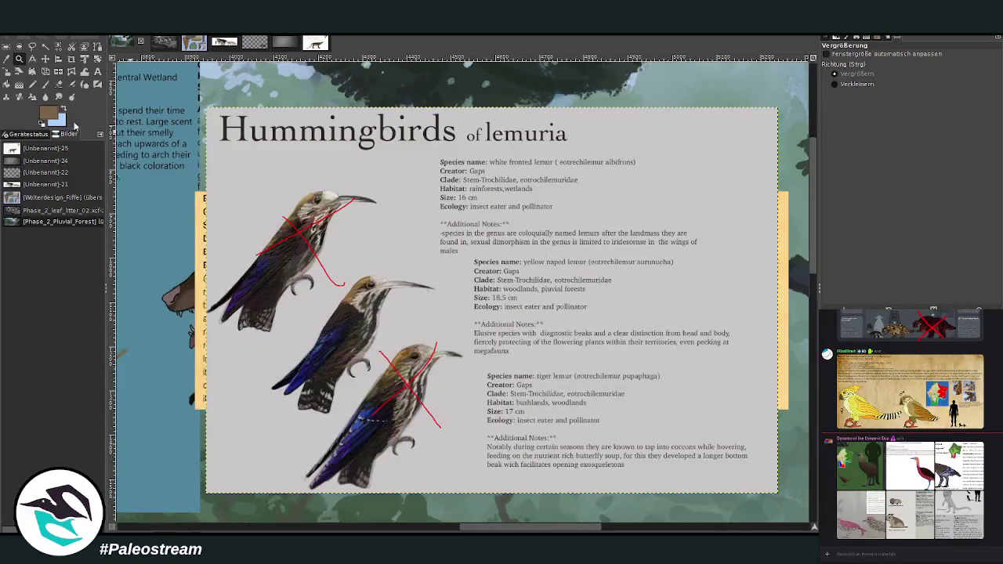
pyautogui.click(71, 59)
pyautogui.moveTo(285, 233); pyautogui.dragTo(739, 420)
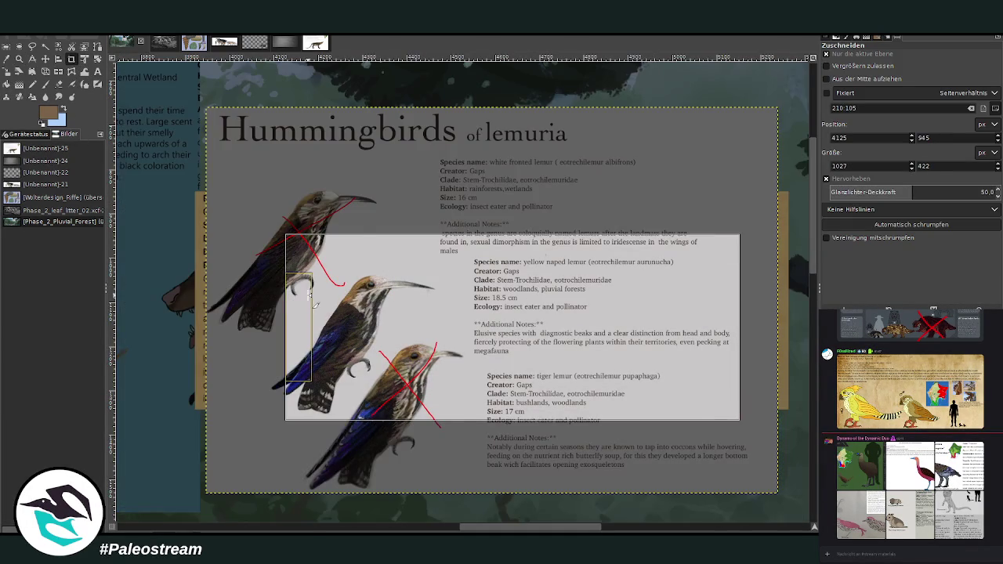
pyautogui.moveTo(297, 293); pyautogui.dragTo(281, 293)
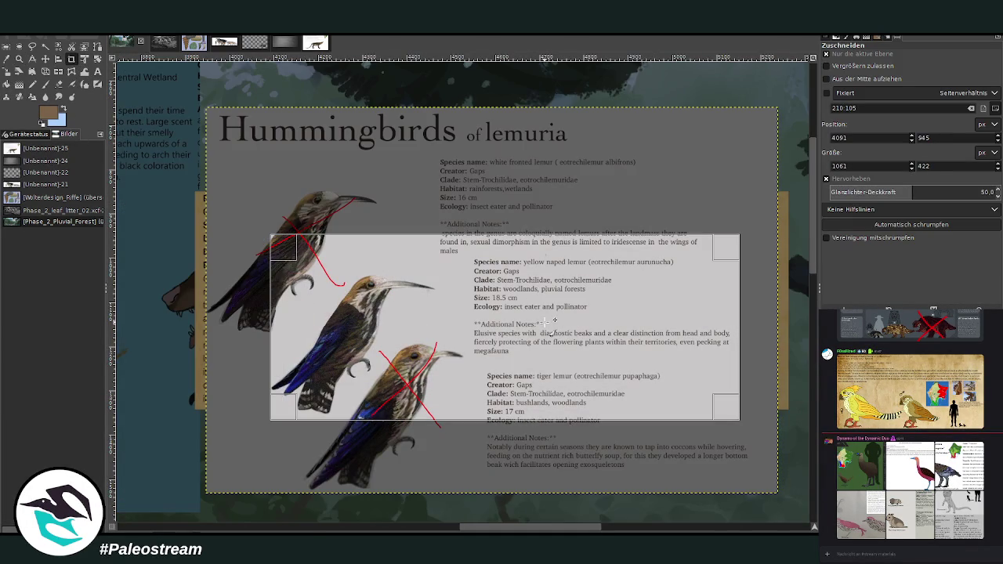
pyautogui.press('Return')
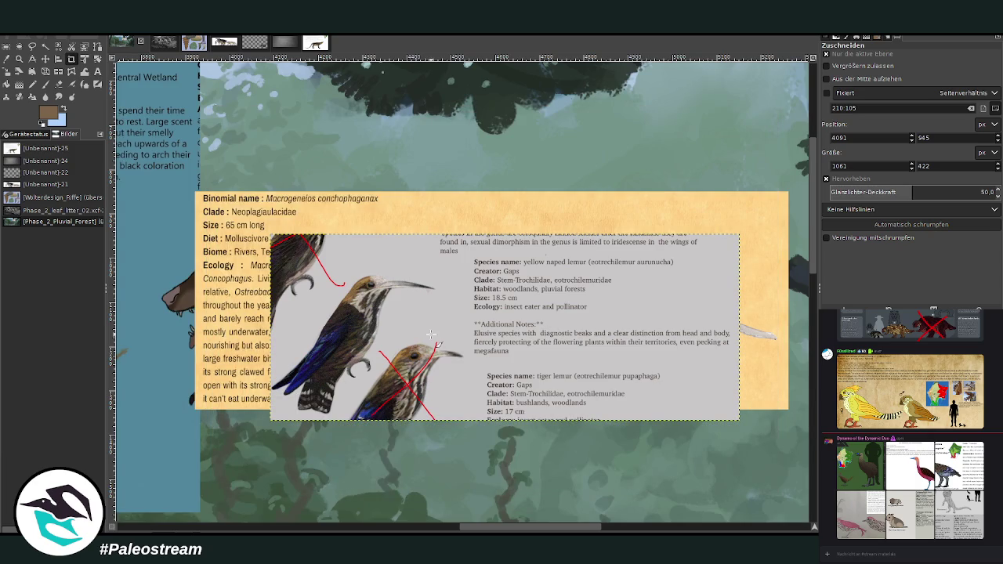
# Reposition the cropped sheet and zoom out to see most of the forest painting.
pyautogui.click(45, 59)
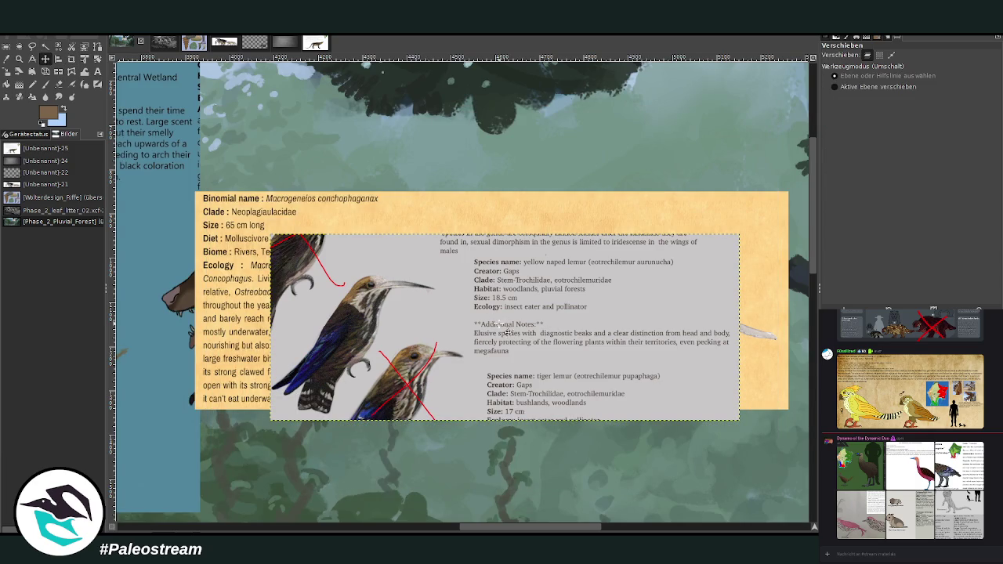
pyautogui.moveTo(496, 324); pyautogui.dragTo(490, 398)
pyautogui.scroll(-5, 478, 376)
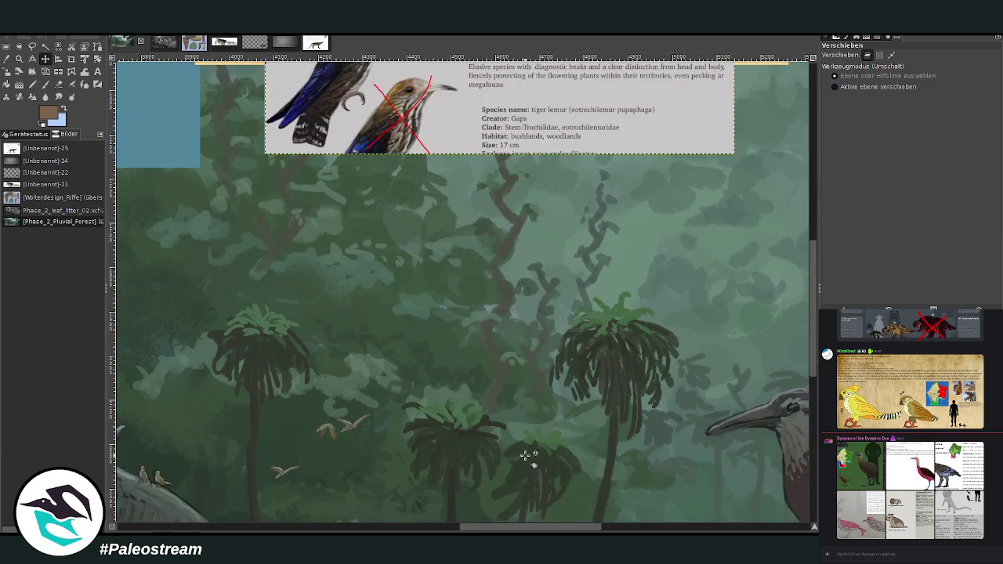
pyautogui.scroll(2, 526, 459)
pyautogui.scroll(3, 525, 459)
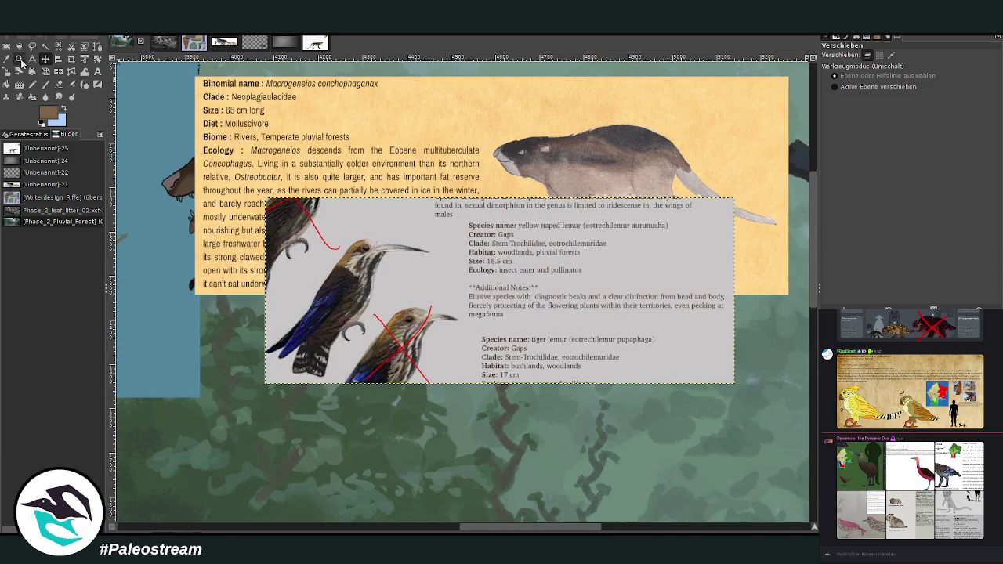
pyautogui.click(20, 59)
pyautogui.click(836, 83)
pyautogui.click(376, 229)
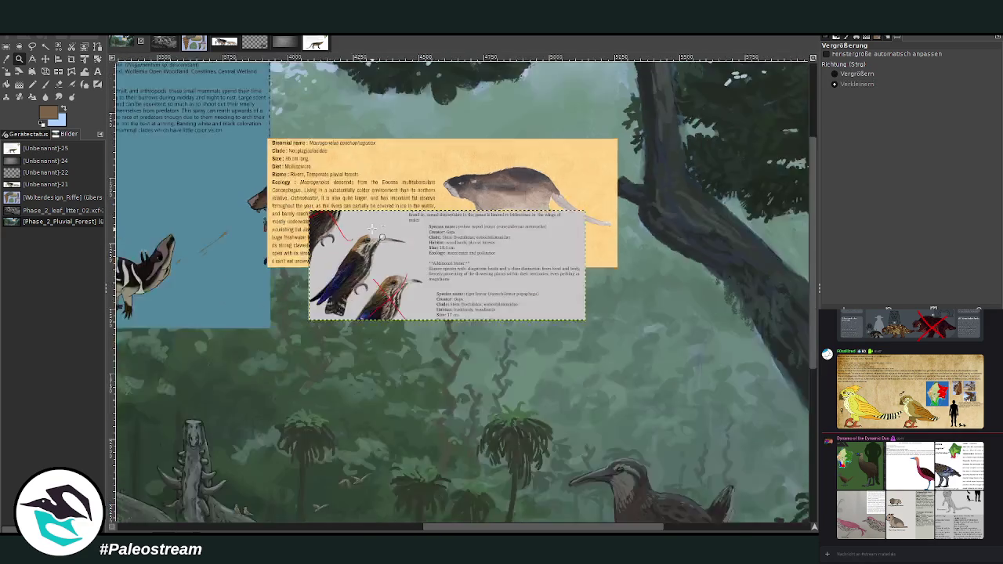
pyautogui.click(376, 230)
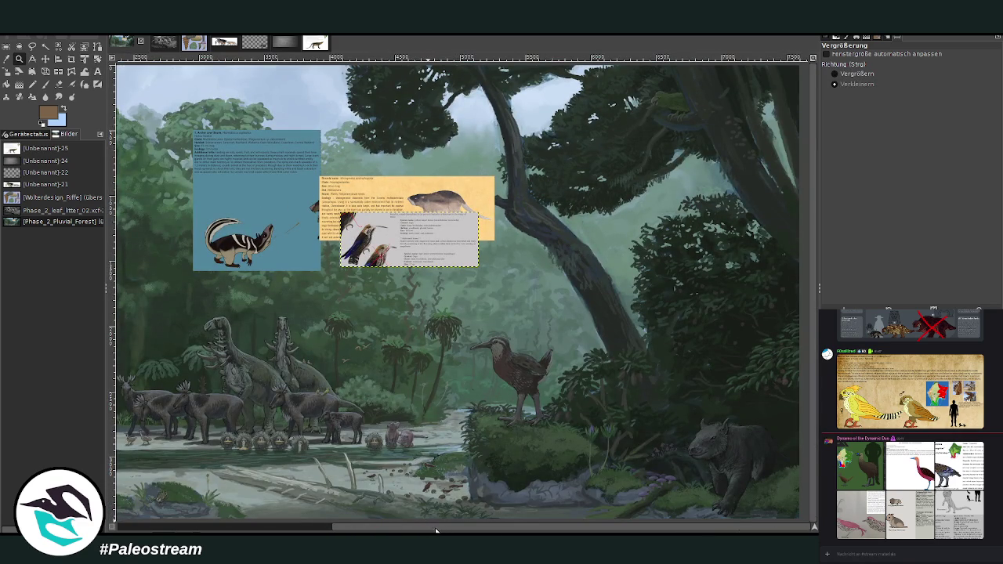
# Zoom out to the whole painting, then zoom in on the lower-middle foreground.
pyautogui.hscroll(-5, 435, 527)
pyautogui.hscroll(5, 470, 517)
pyautogui.hscroll(-10, 271, 506)
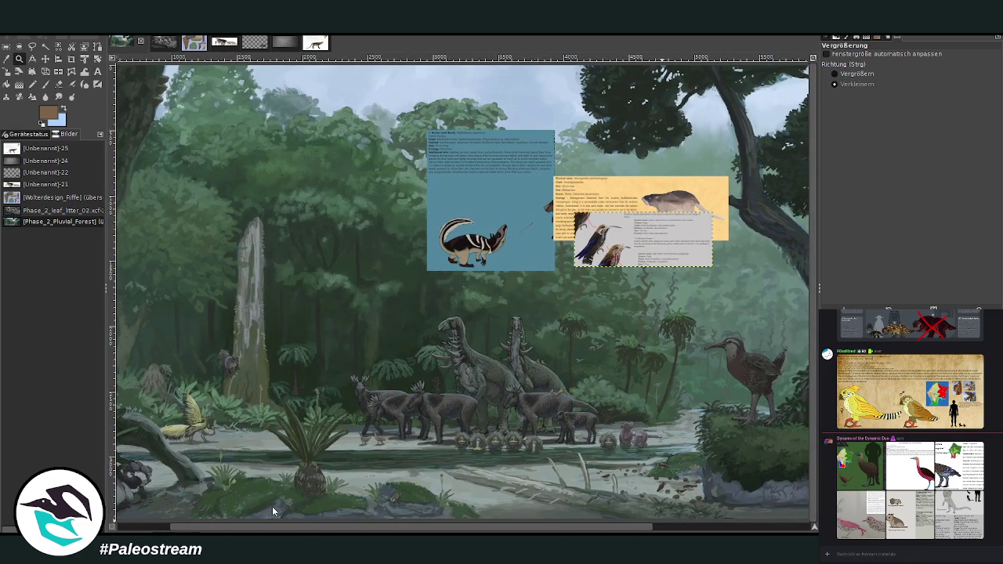
pyautogui.hscroll(-1, 272, 507)
pyautogui.click(268, 356)
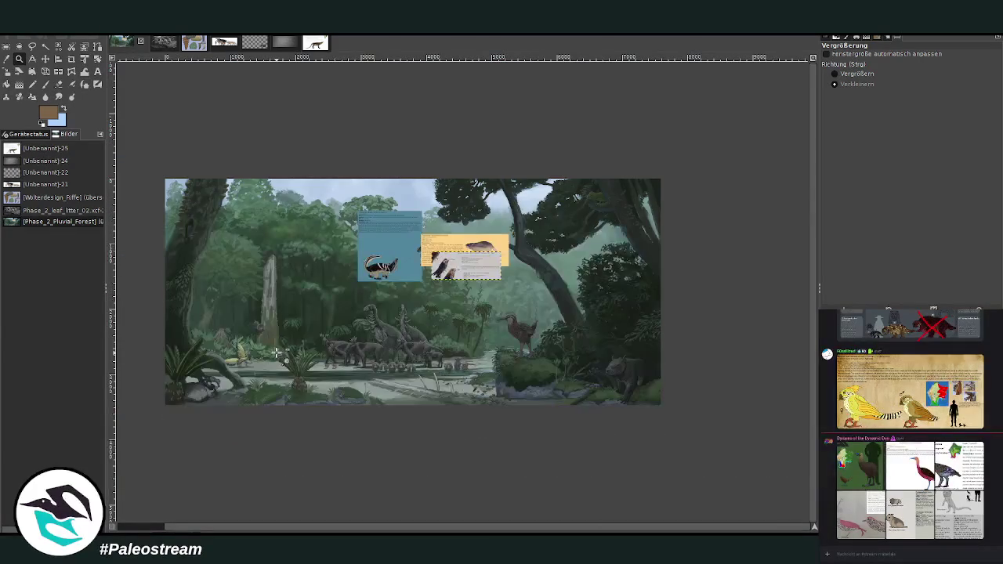
pyautogui.click(839, 74)
pyautogui.click(393, 376)
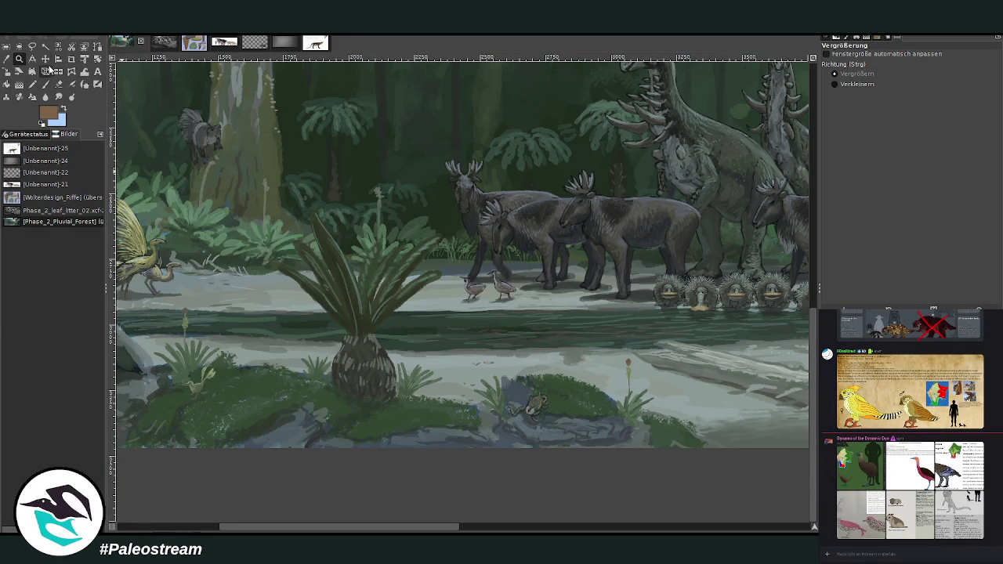
# Set the Move tool to pick the layer under the click instead of only the active layer.
pyautogui.click(45, 59)
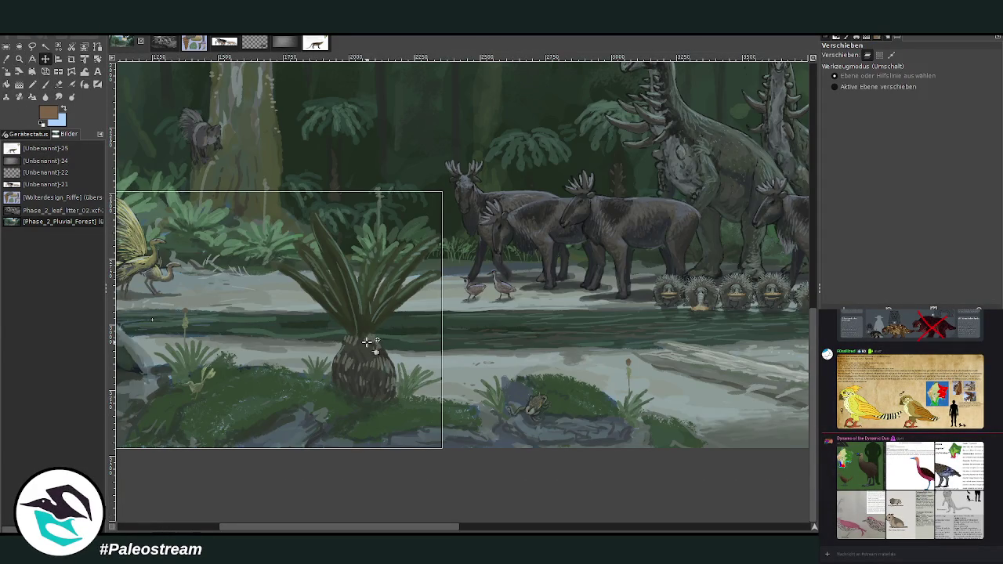
pyautogui.click(835, 87)
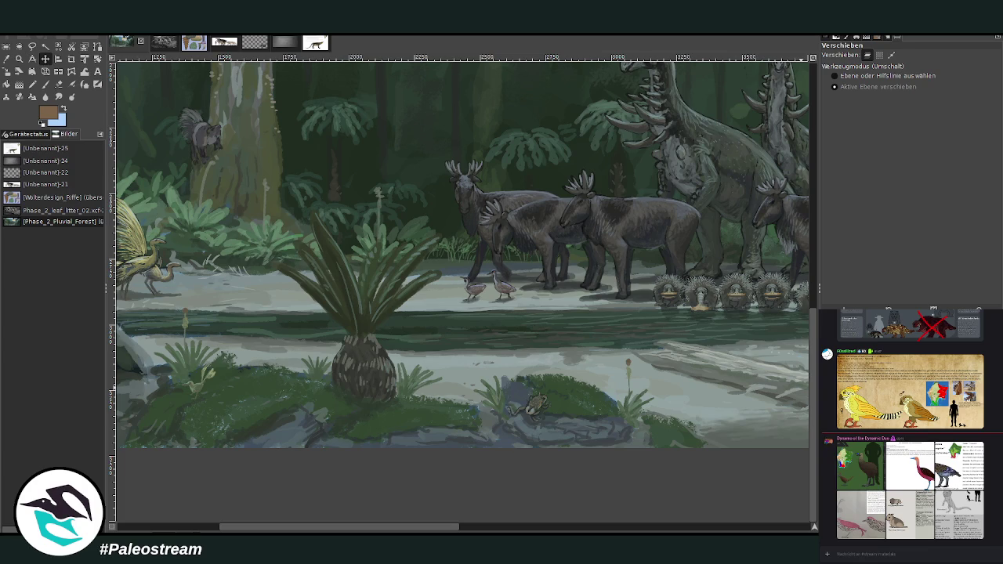
pyautogui.click(835, 76)
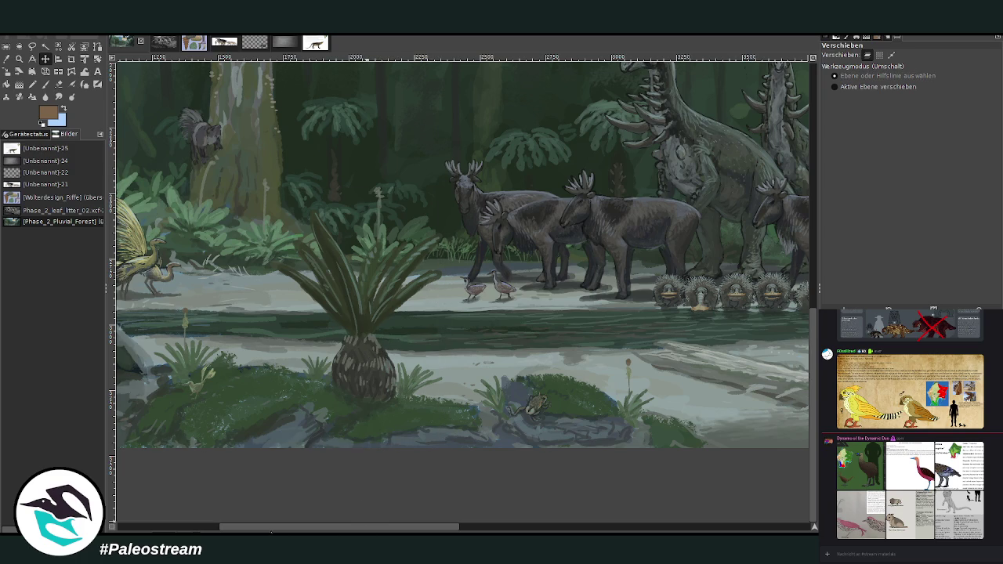
pyautogui.moveTo(284, 529); pyautogui.dragTo(182, 529)
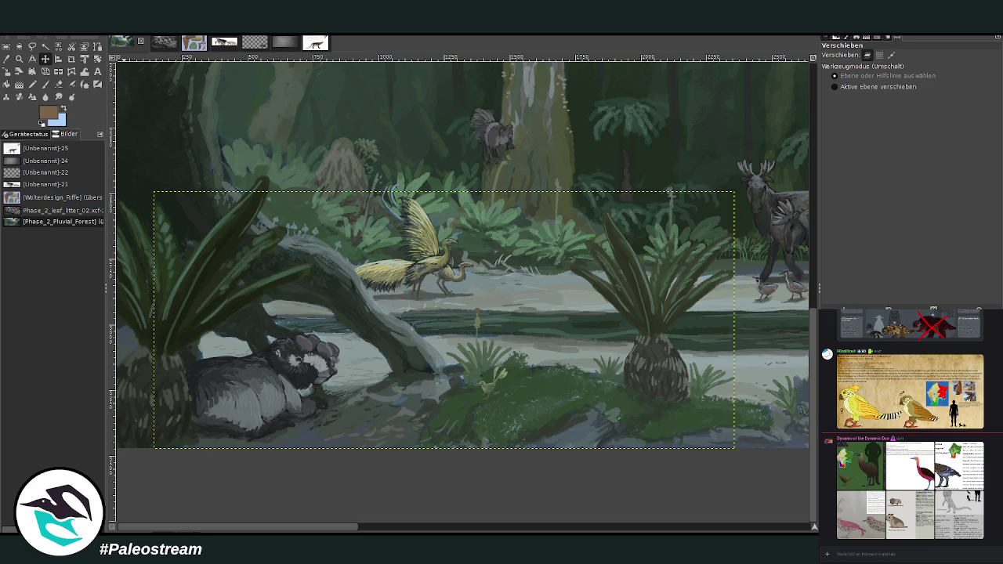
pyautogui.press('c')
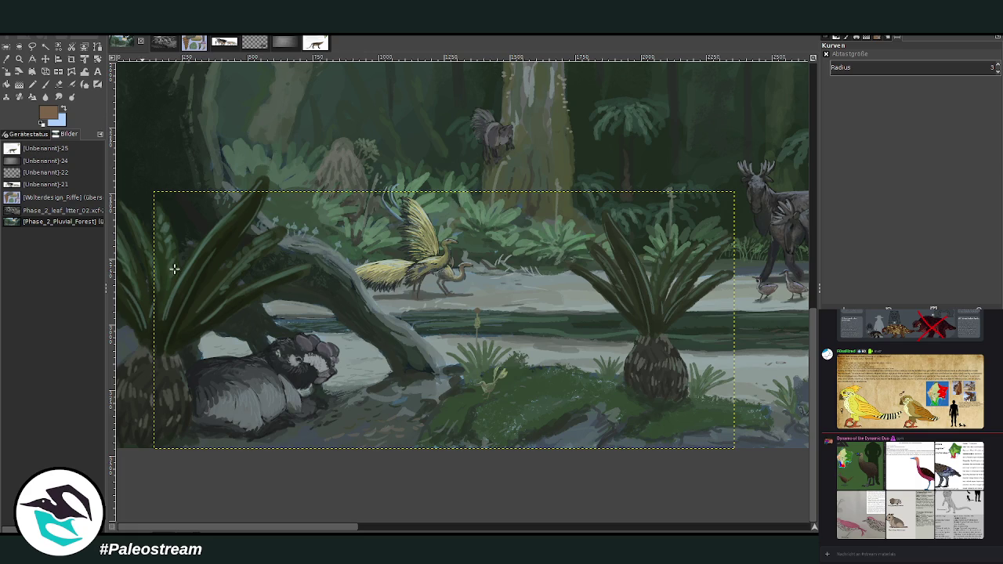
# Zoom out with the Zoom tool until the whole painting is centred in view.
pyautogui.click(19, 59)
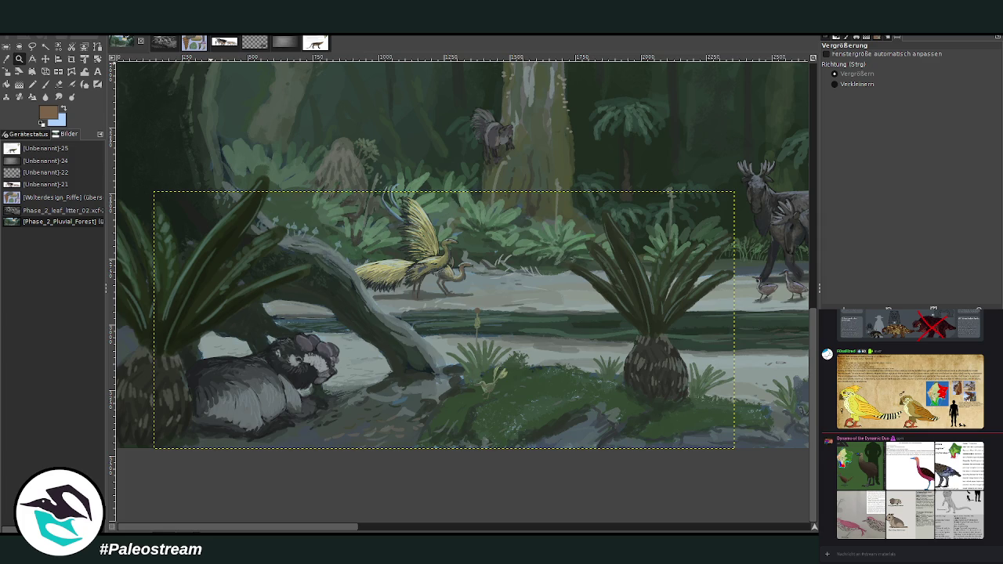
pyautogui.hotkey('ctrl', 'shift', 'f')
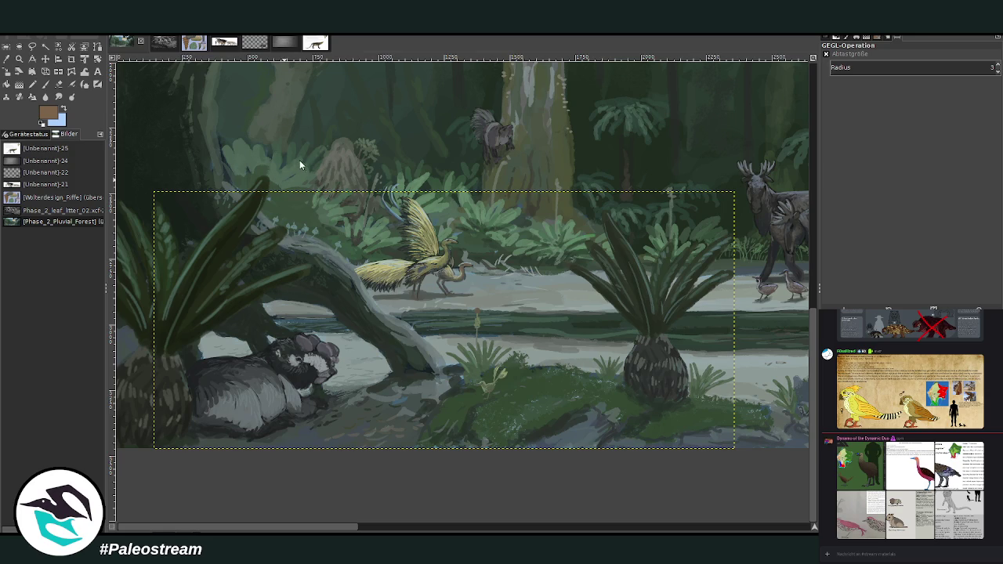
pyautogui.press('z')
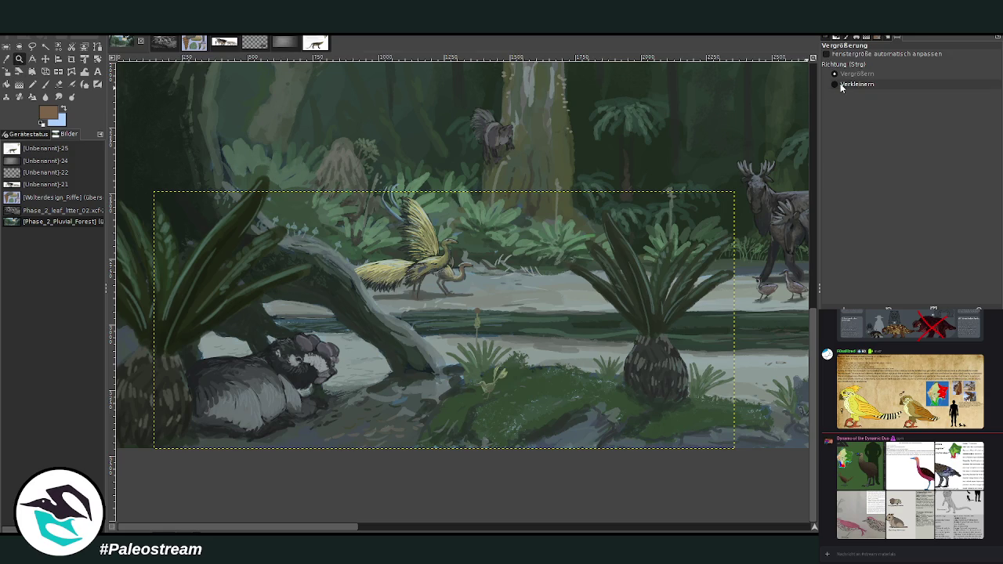
pyautogui.click(765, 121)
pyautogui.click(764, 122)
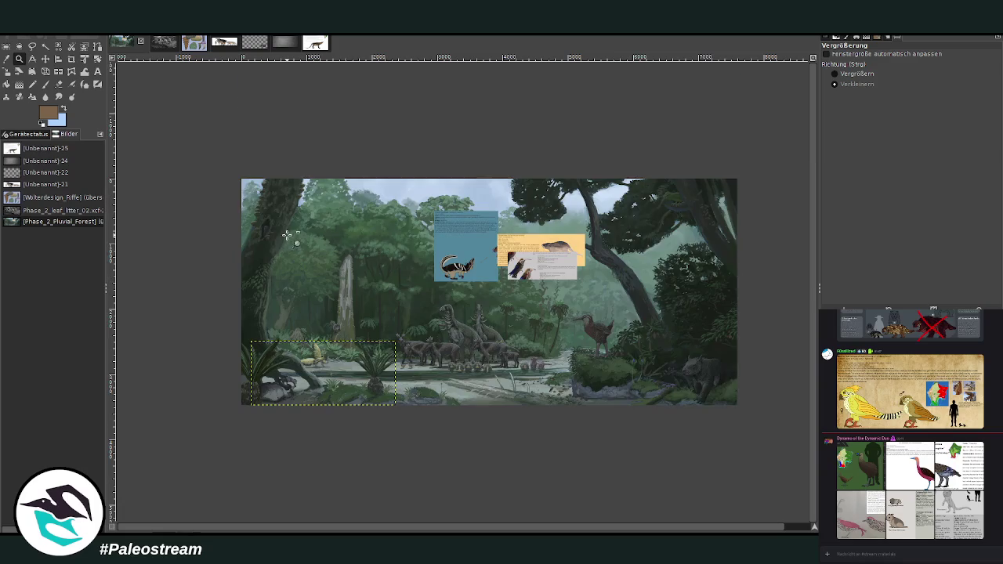
# Zoom in so the painting fills most of the window.
pyautogui.click(855, 73)
pyautogui.moveTo(214, 155); pyautogui.dragTo(737, 416)
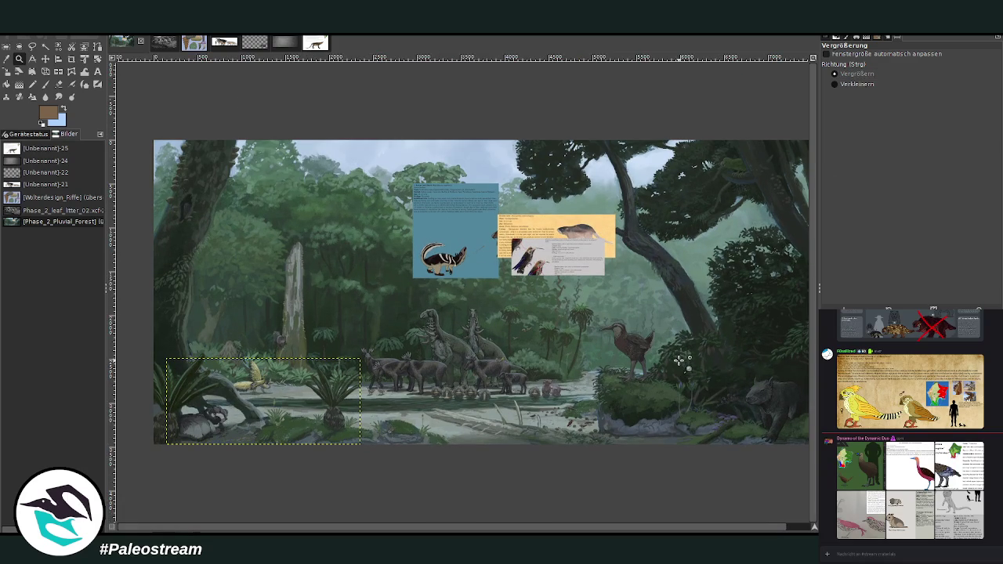
pyautogui.moveTo(130, 133); pyautogui.dragTo(758, 460)
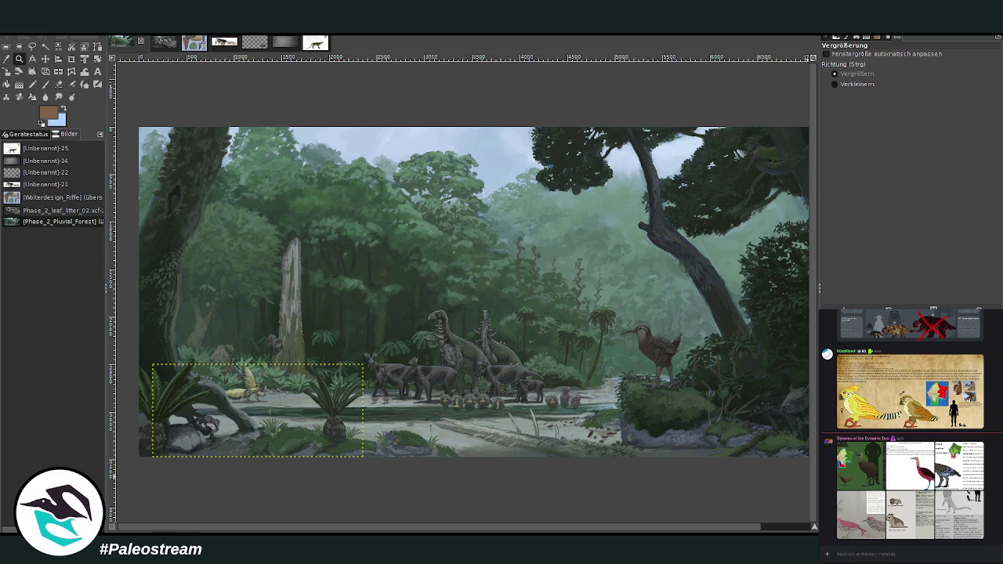
# Reactivate the lower-left layer and darken a small spot on its grey creature.
pyautogui.hotkey('ctrl', 'z')
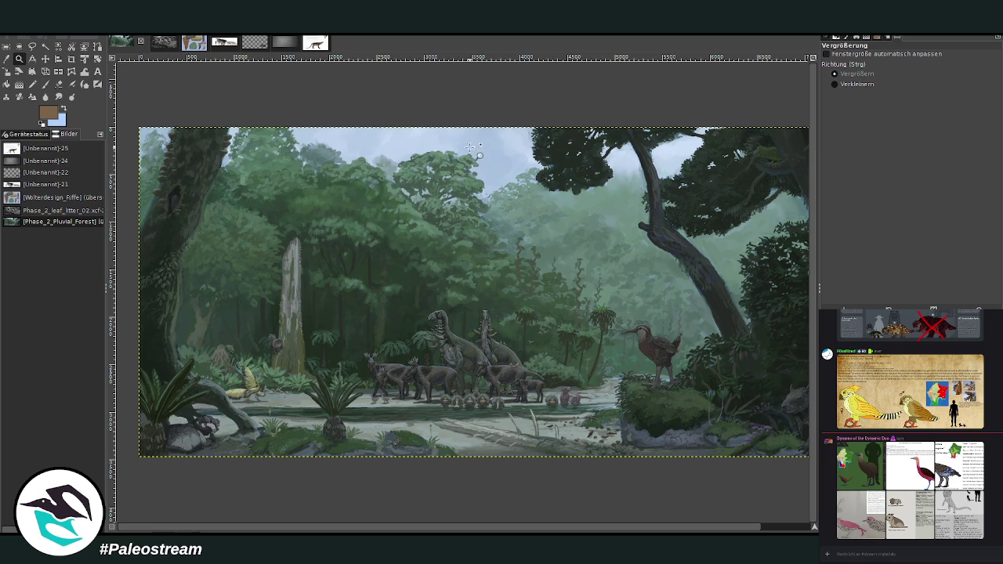
pyautogui.press('pageup')
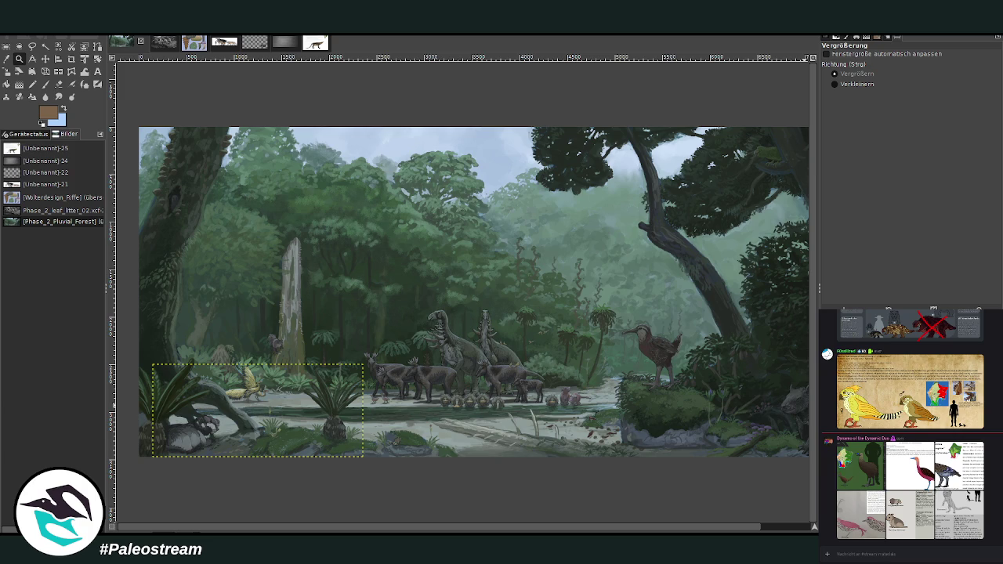
pyautogui.moveTo(178, 448); pyautogui.dragTo(188, 438)
# Select all of the image and take the Paintbrush with light blue swapped in as foreground colour.
pyautogui.click(6, 47)
pyautogui.moveTo(295, 359); pyautogui.dragTo(370, 465)
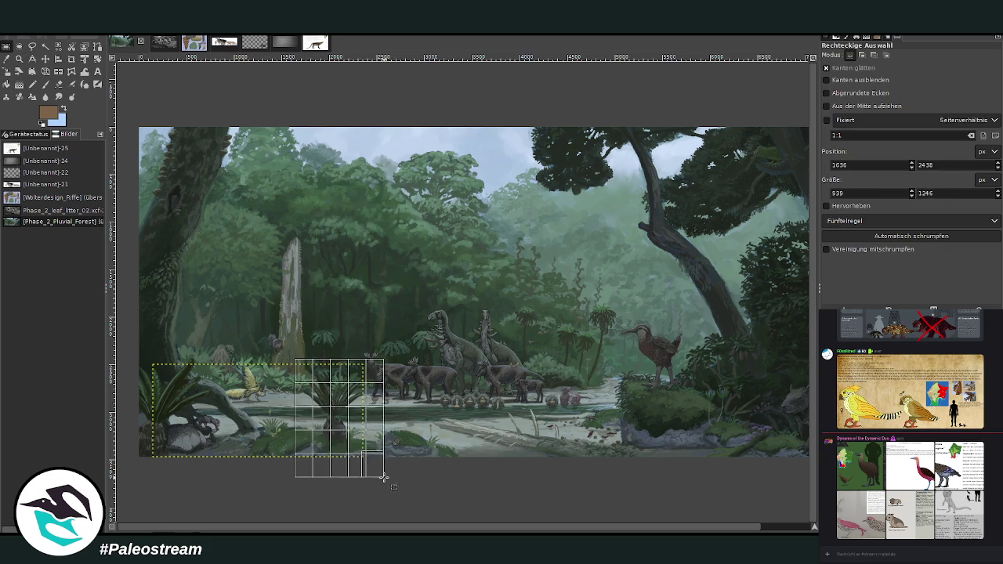
pyautogui.moveTo(371, 465); pyautogui.dragTo(373, 467)
pyautogui.press('Escape')
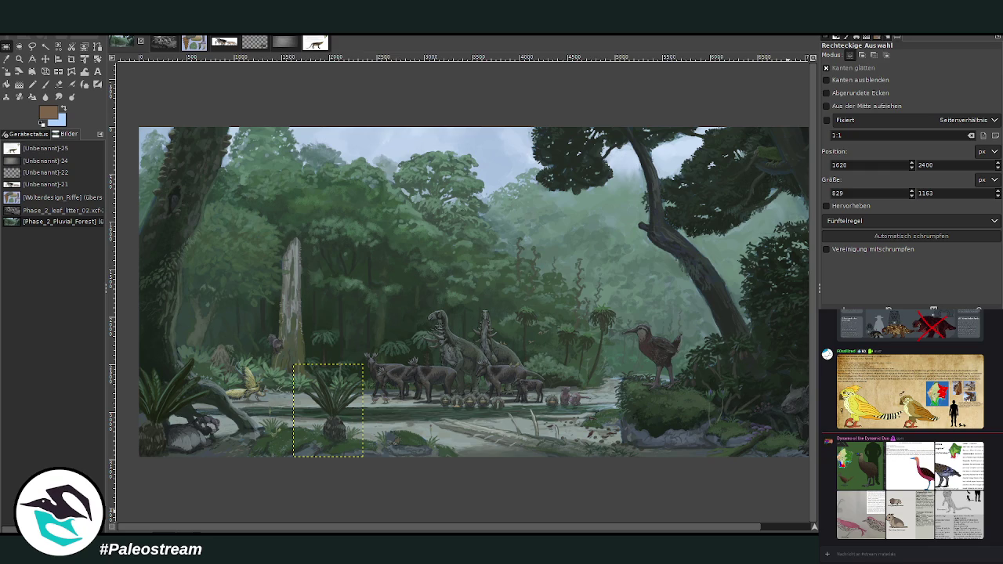
pyautogui.hotkey('ctrl', 'a')
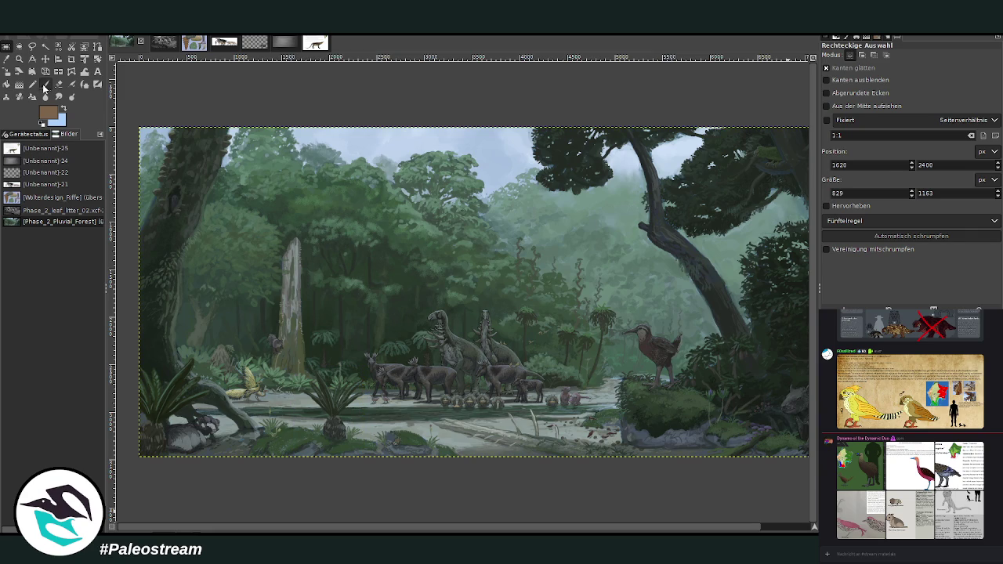
pyautogui.click(45, 83)
pyautogui.click(64, 110)
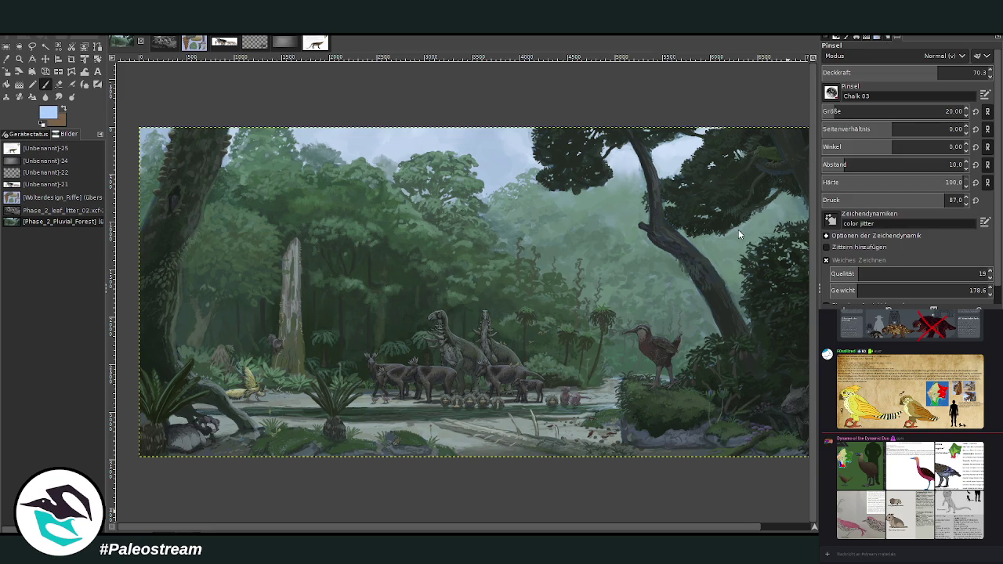
# Paint pale grey-blue mist over the herd with a size-975 brush at 17, then 12.3 opacity.
pyautogui.keyDown('ctrl'); pyautogui.click(658, 196); pyautogui.keyUp('ctrl')
pyautogui.press('m')
pyautogui.click(58, 88)
pyautogui.click(870, 111)
pyautogui.click(851, 72)
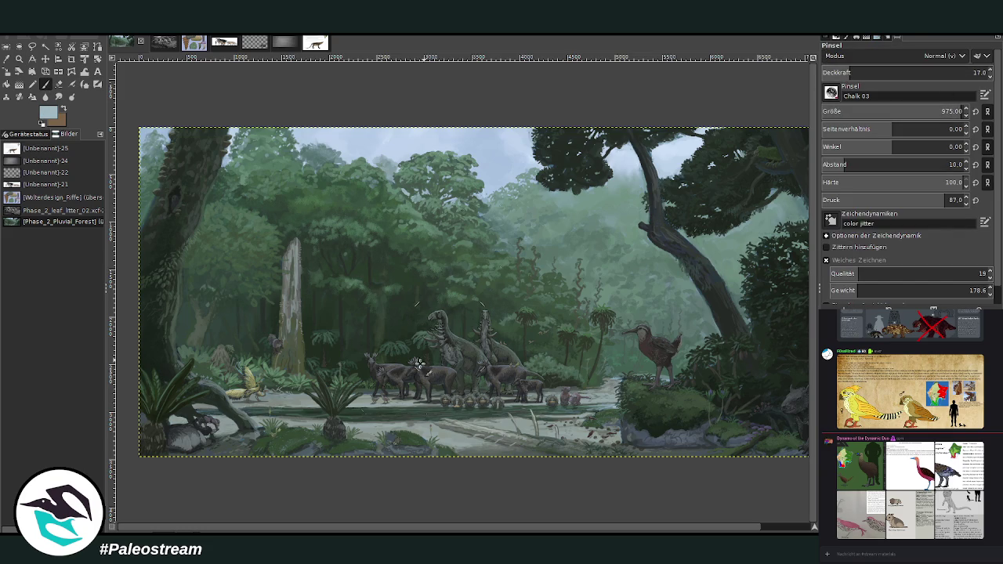
pyautogui.moveTo(419, 365); pyautogui.dragTo(341, 338)
pyautogui.click(845, 73)
pyautogui.moveTo(567, 352)
pyautogui.mouseDown()
pyautogui.moveTo(296, 367)
pyautogui.moveTo(525, 379)
pyautogui.moveTo(522, 394)
pyautogui.moveTo(567, 354)
pyautogui.moveTo(332, 340)
pyautogui.moveTo(235, 294)
pyautogui.mouseUp()
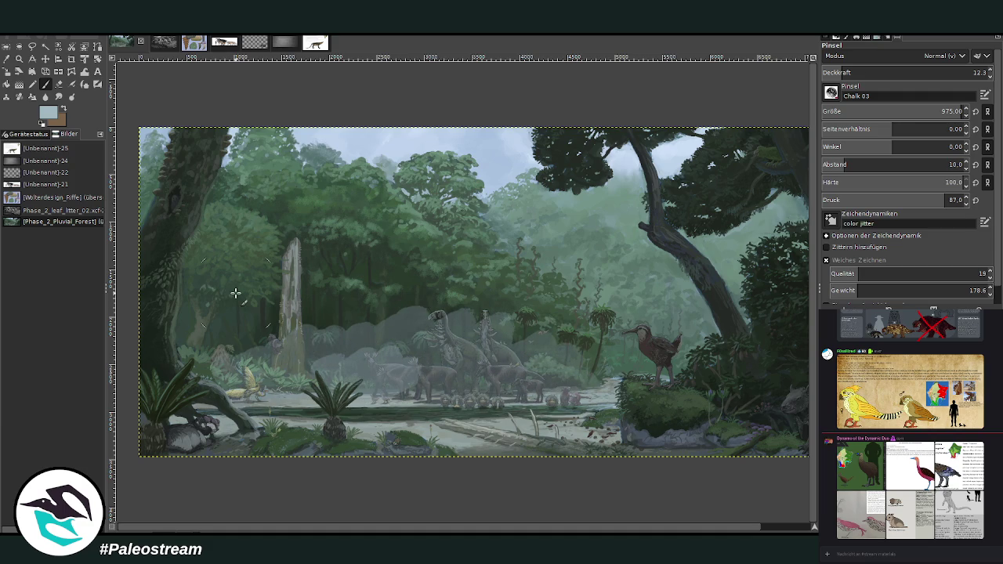
pyautogui.click(59, 96)
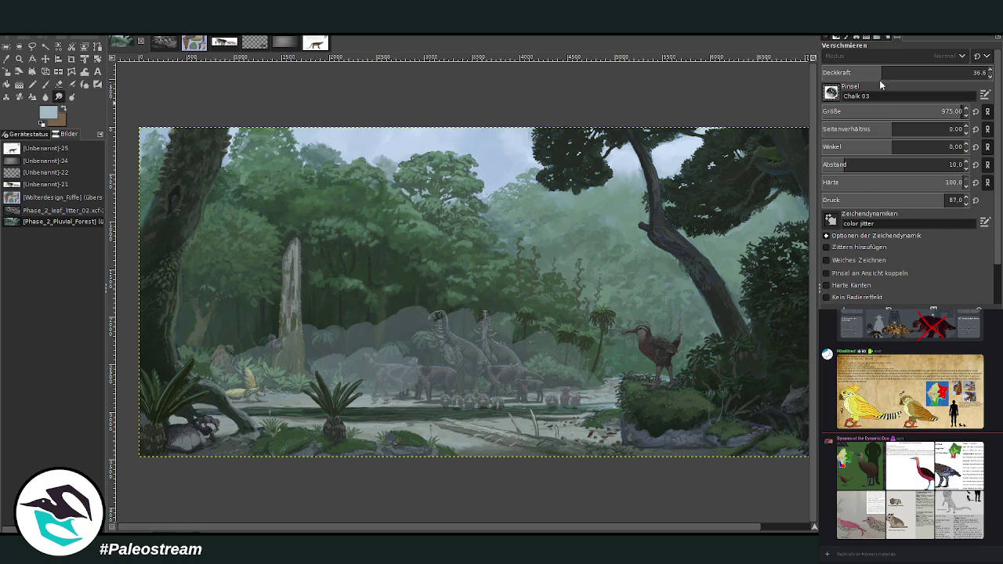
pyautogui.press('.')
# Enlarge the Charcoal 01 smudge brush to 1063 at 86.8 opacity, then view the whole painting.
pyautogui.moveTo(875, 111); pyautogui.dragTo(933, 111)
pyautogui.click(971, 72)
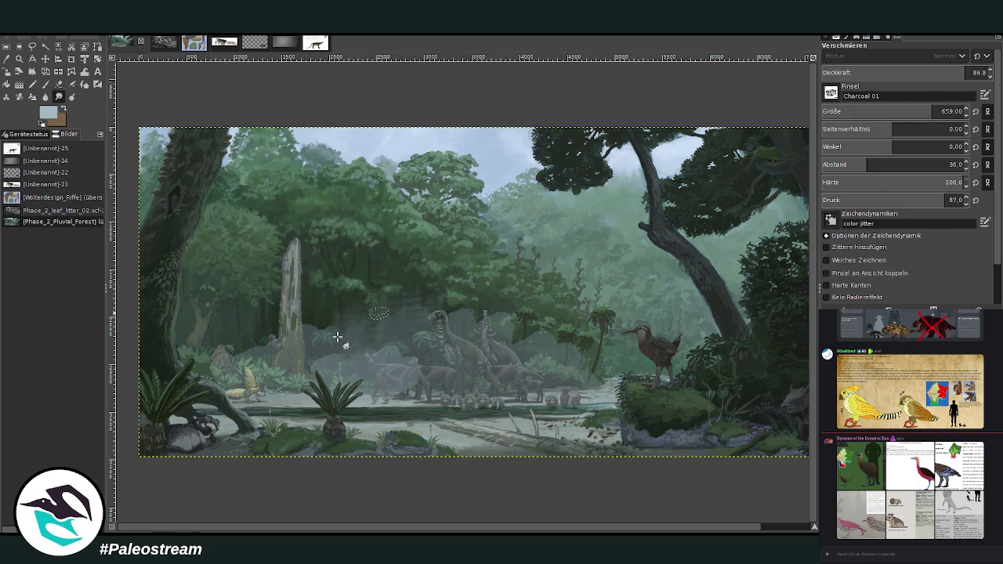
pyautogui.moveTo(931, 113); pyautogui.dragTo(940, 112)
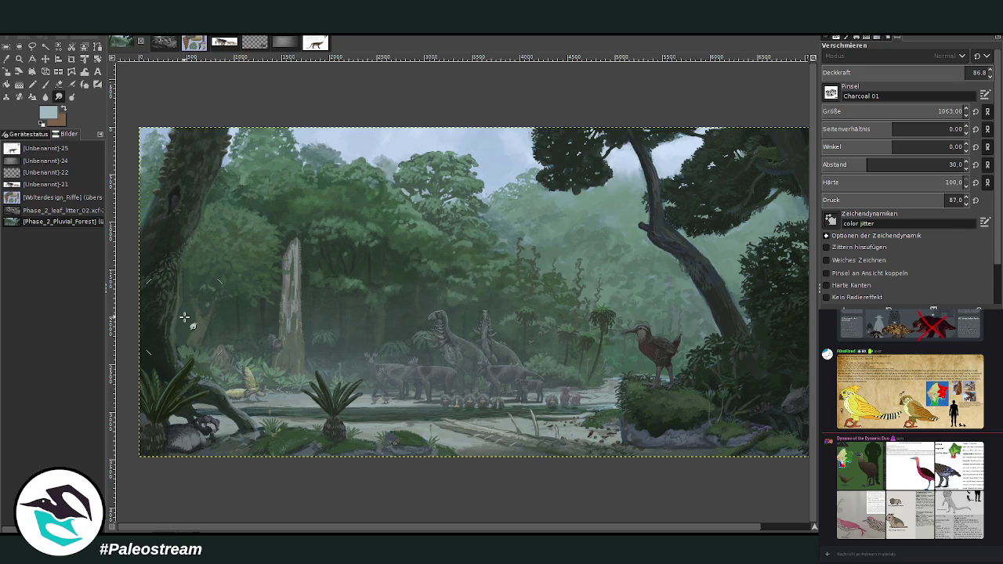
pyautogui.press('-')
pyautogui.press('-')
# Zoom in around the spike-necked giants, antlered grazers and spiny creatures by the river.
pyautogui.press('z')
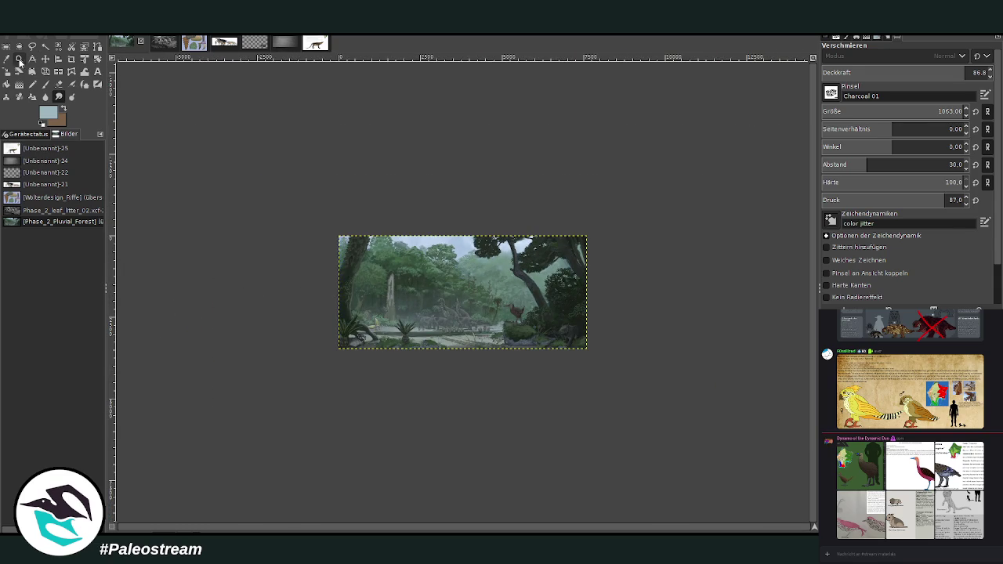
pyautogui.moveTo(315, 216); pyautogui.dragTo(623, 387)
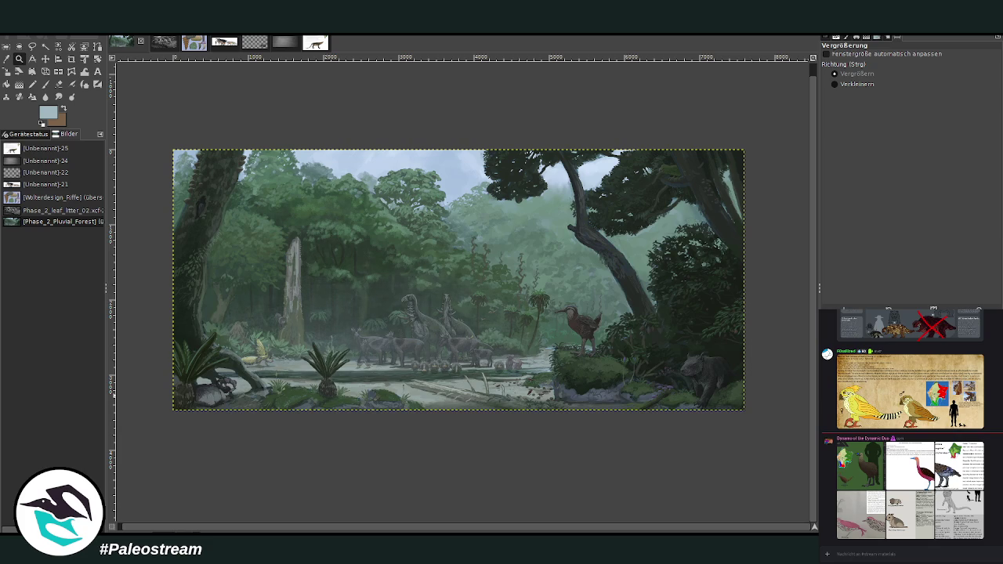
pyautogui.press('-')
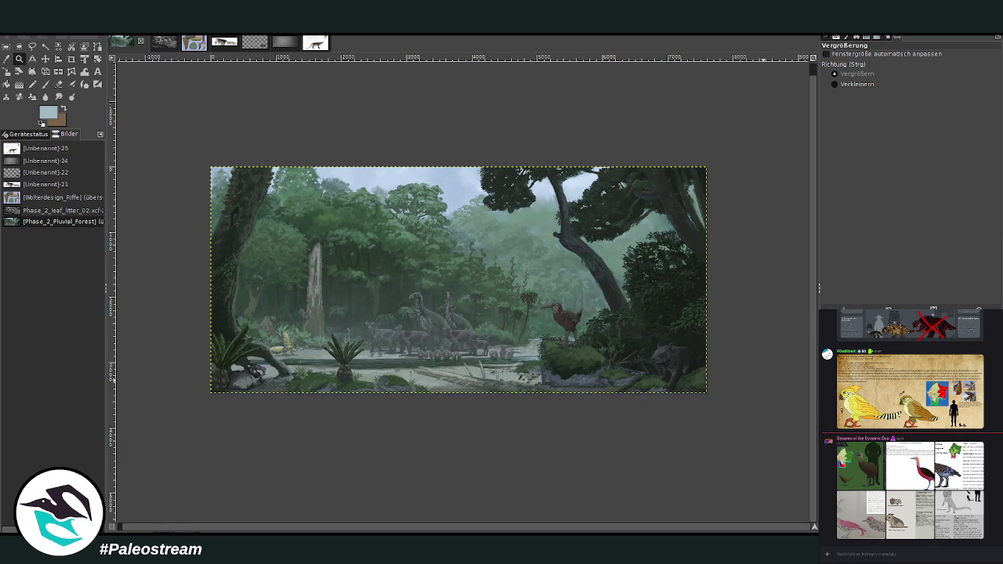
pyautogui.press('-')
pyautogui.press('-')
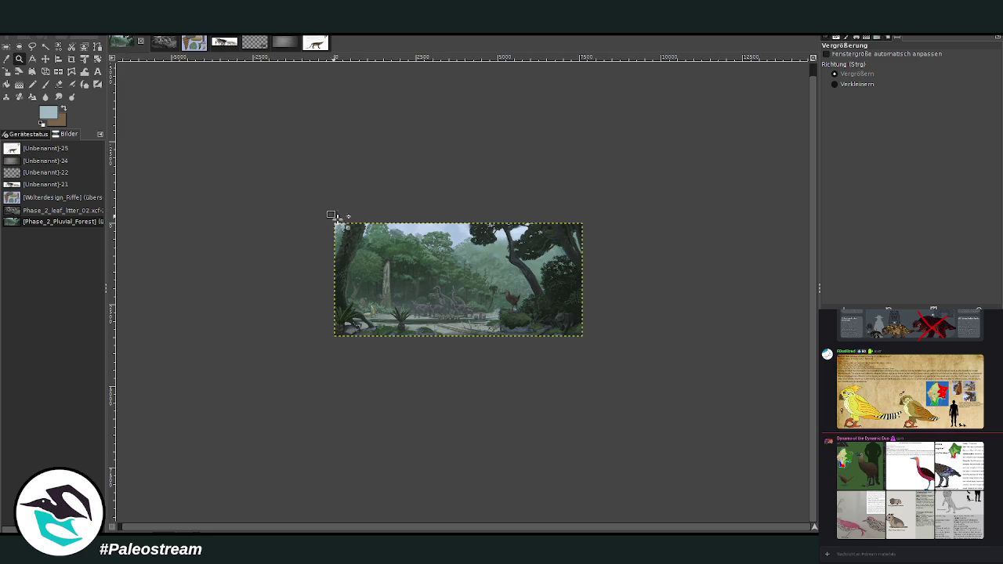
pyautogui.moveTo(334, 219); pyautogui.dragTo(599, 369)
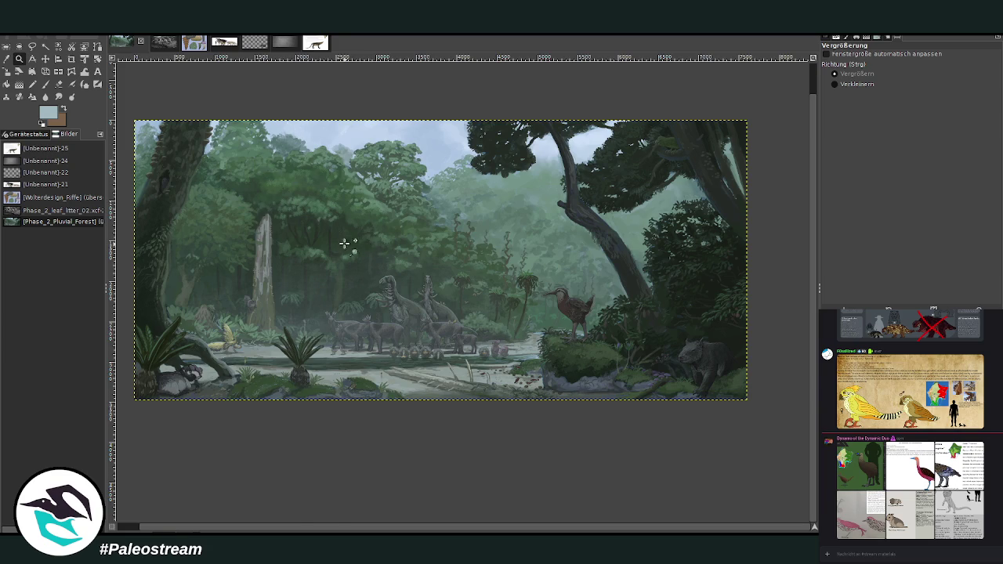
pyautogui.moveTo(342, 237); pyautogui.dragTo(471, 354)
pyautogui.moveTo(324, 177); pyautogui.dragTo(494, 364)
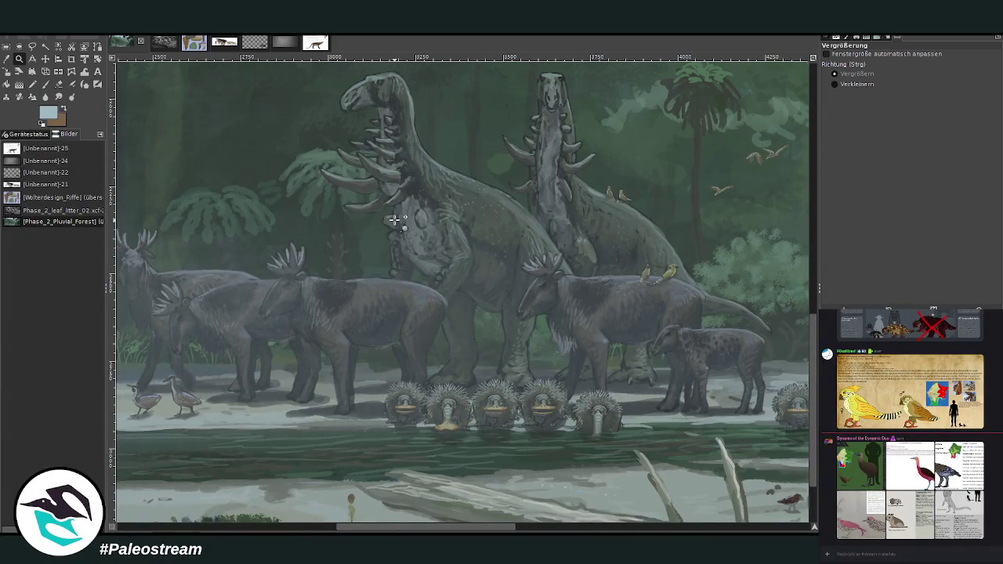
# Take a close look at the cycad plant, then enlarge the painting to fill the window.
pyautogui.press('-')
pyautogui.press('-')
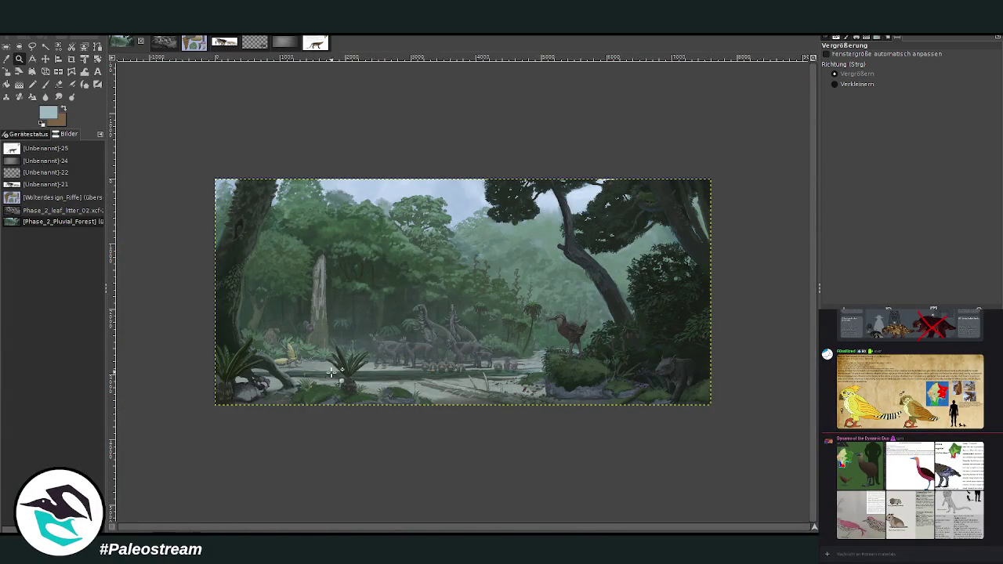
pyautogui.moveTo(323, 325); pyautogui.dragTo(398, 415)
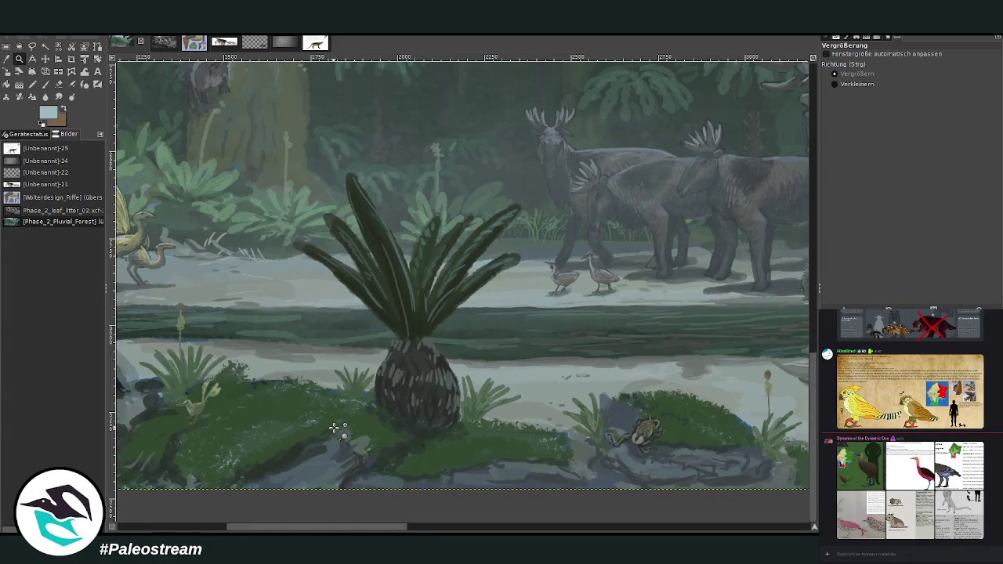
pyautogui.press('-')
pyautogui.press('-')
pyautogui.press('-')
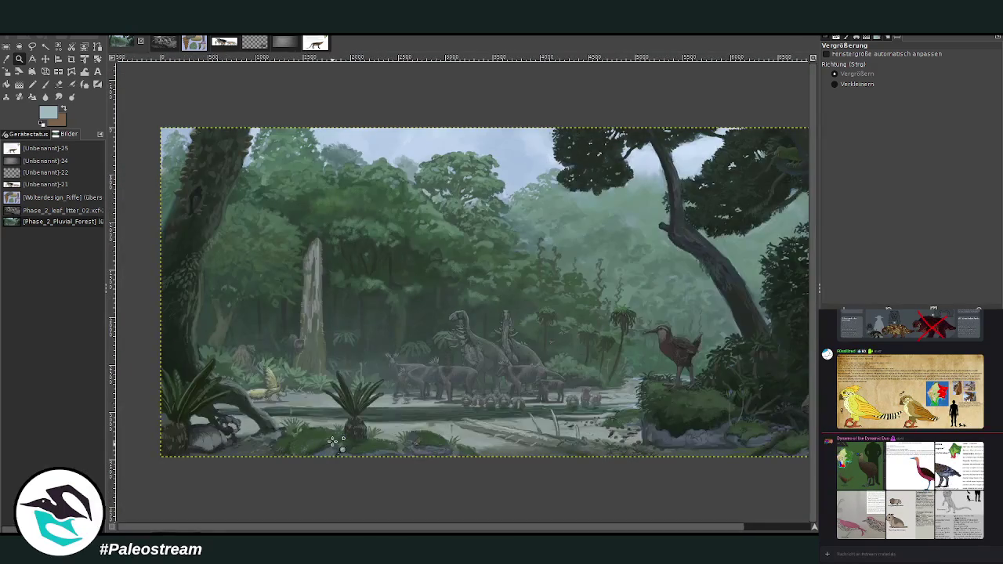
pyautogui.press('-')
pyautogui.moveTo(195, 161); pyautogui.dragTo(729, 423)
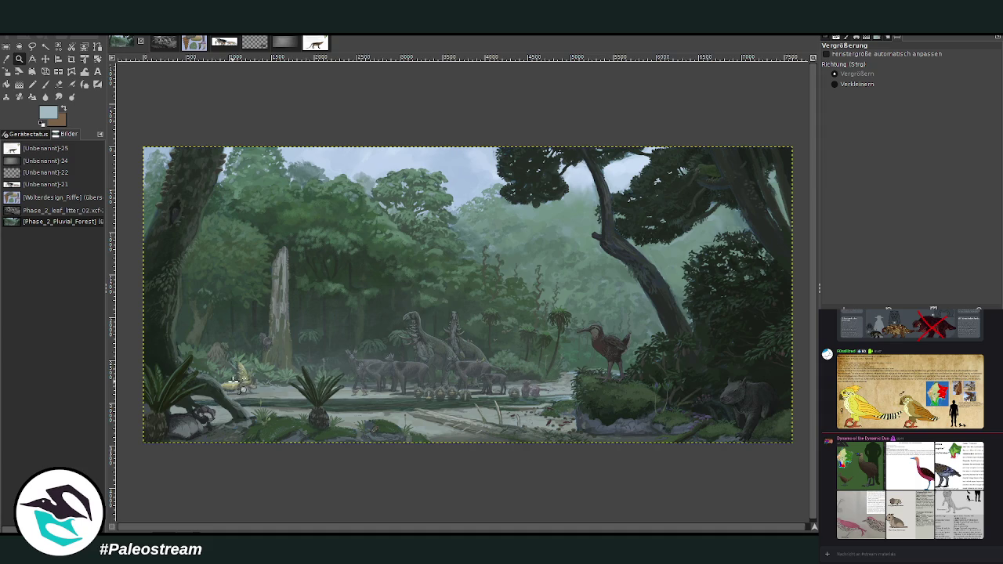
# Inspect the yellow feathered creature close up, then refit the painting to the window.
pyautogui.moveTo(206, 337); pyautogui.dragTo(280, 423)
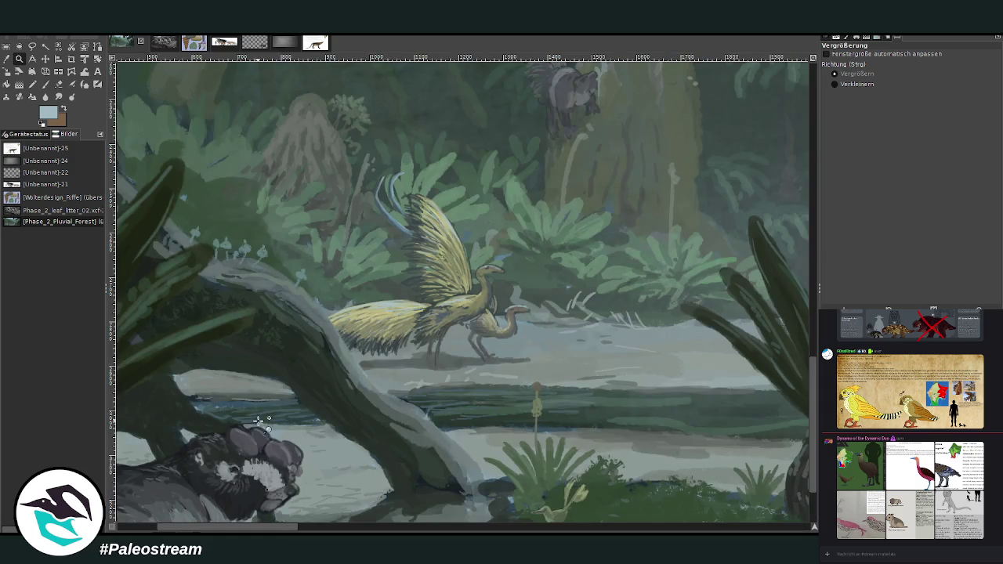
pyautogui.scroll(-2, 250, 424)
pyautogui.scroll(-2, 251, 424)
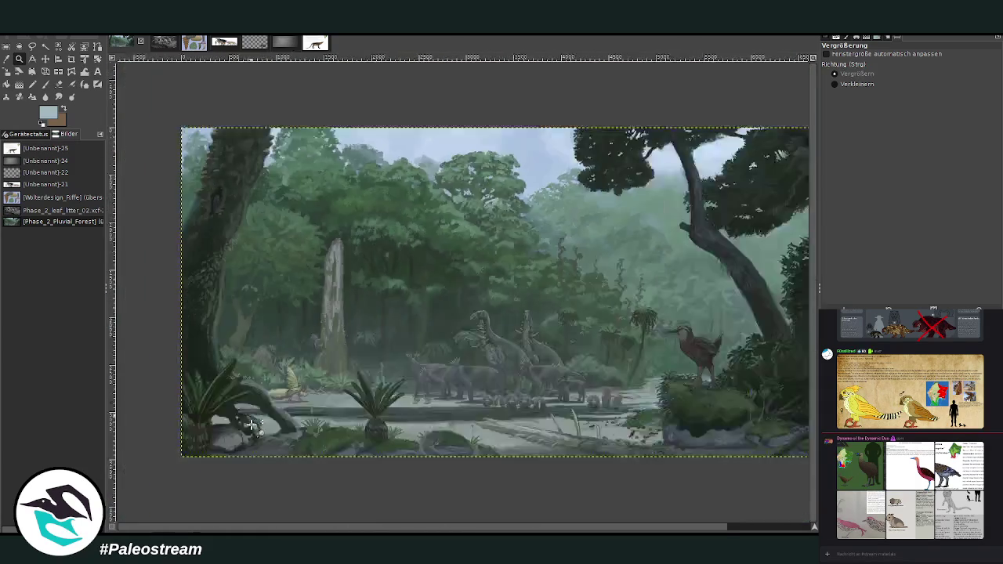
pyautogui.scroll(-2, 251, 424)
pyautogui.moveTo(202, 161); pyautogui.dragTo(715, 398)
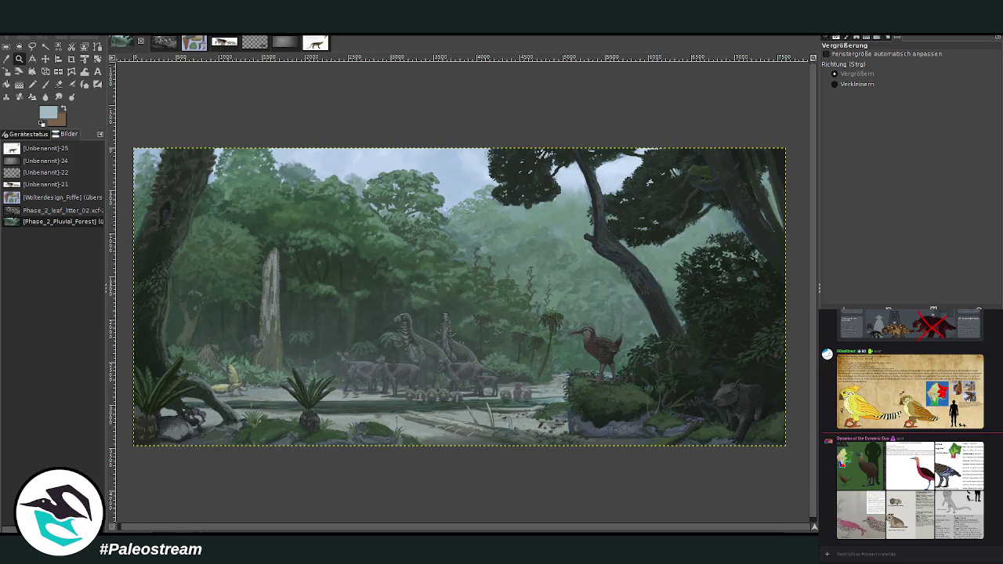
pyautogui.press('p')
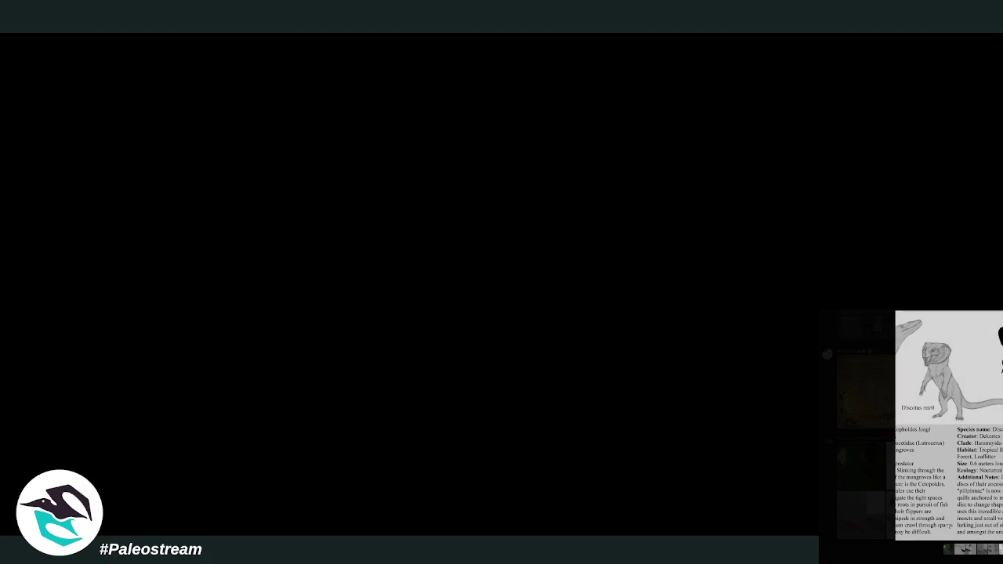
# Copy the grey creature's species sheet from Discord and paste it, anchored, into the painting.
pyautogui.rightClick(957, 474)
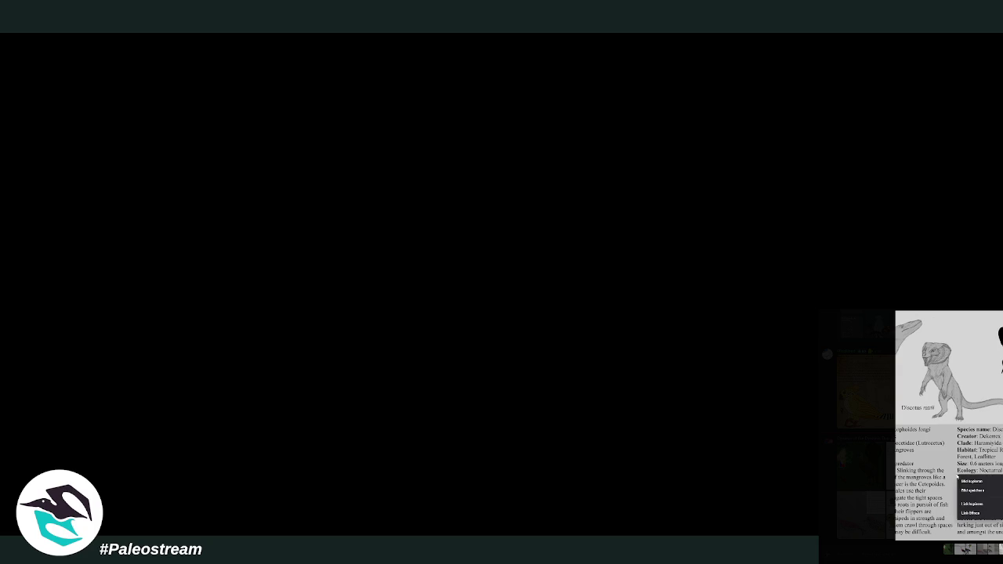
pyautogui.click(966, 481)
pyautogui.press('Escape')
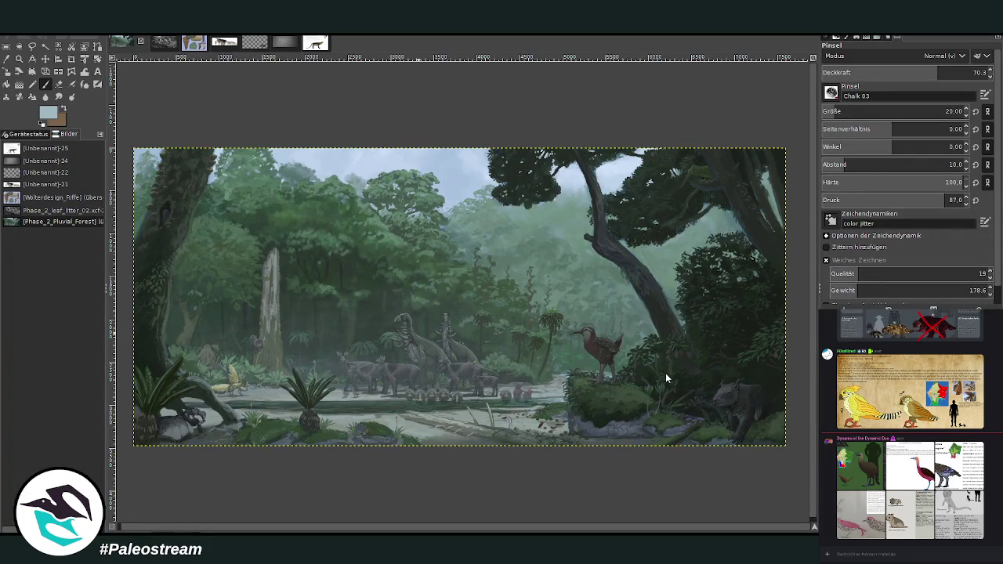
pyautogui.hotkey('ctrl', 'v')
pyautogui.hotkey('ctrl', 'h')
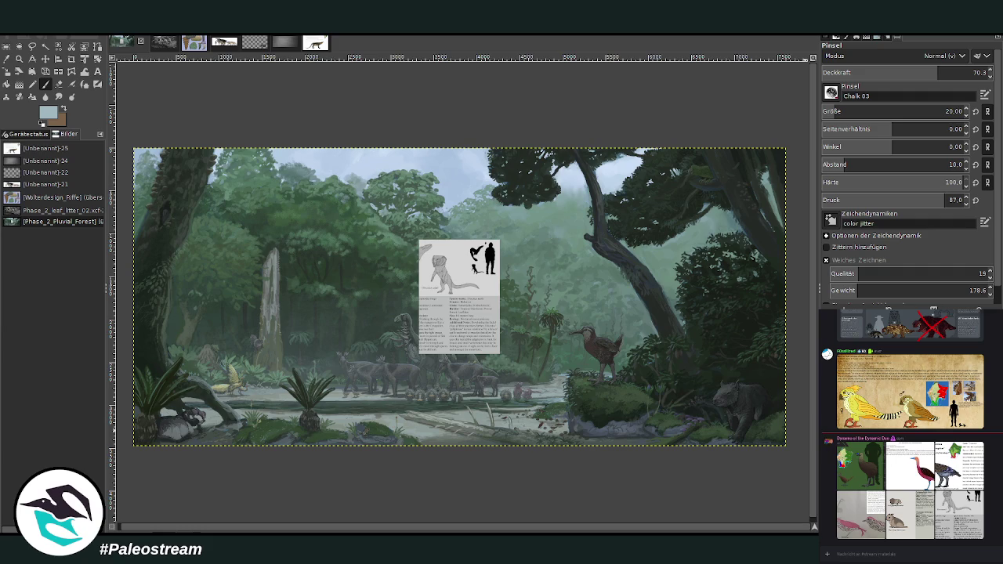
# Paste the remaining reference sheets and move the Hummingbirds sheet right, above the dark mammal.
pyautogui.hotkey('ctrl', 'v')
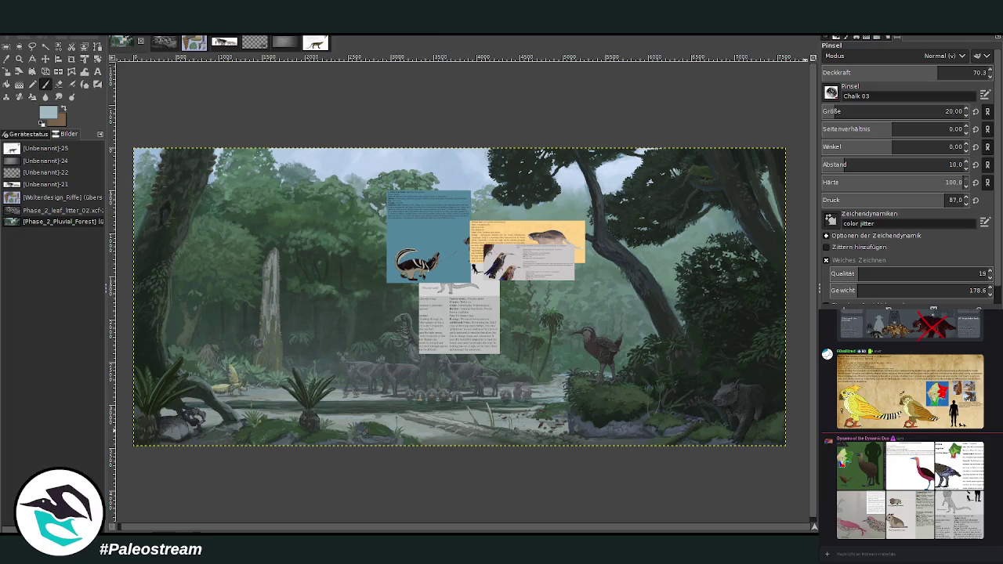
pyautogui.click(45, 60)
pyautogui.moveTo(529, 267); pyautogui.dragTo(595, 357)
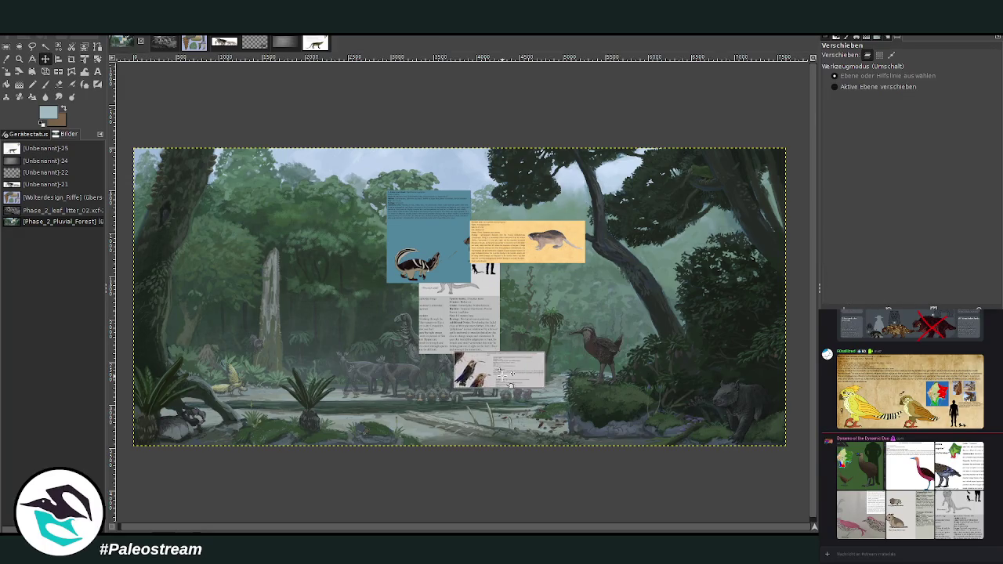
pyautogui.moveTo(593, 358); pyautogui.dragTo(573, 367)
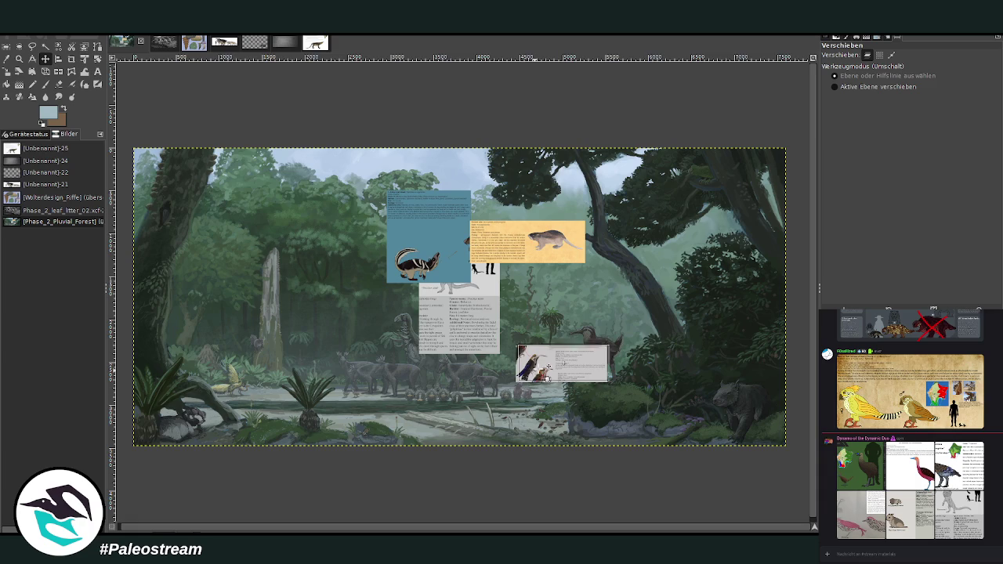
pyautogui.moveTo(545, 370); pyautogui.dragTo(555, 338)
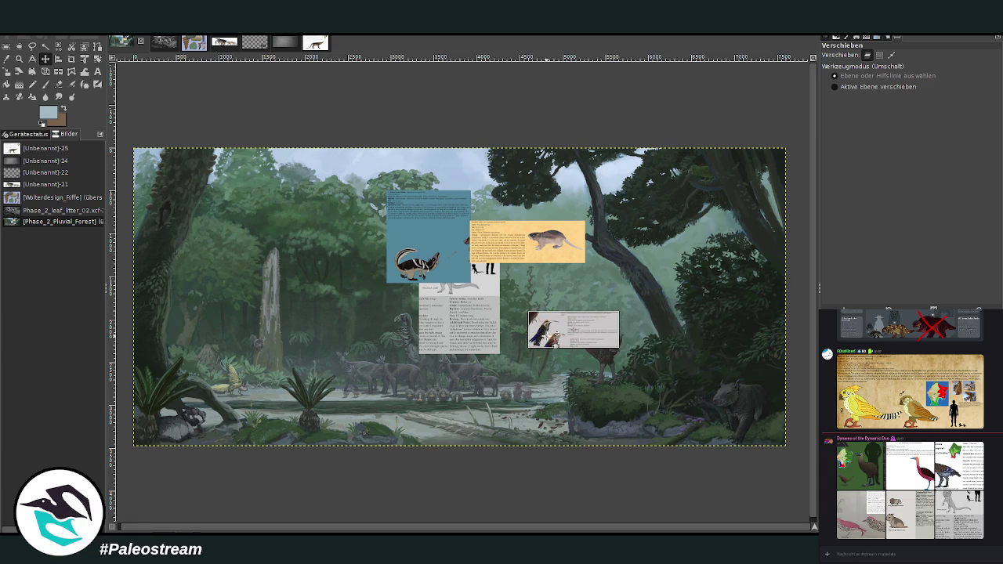
pyautogui.moveTo(554, 338); pyautogui.dragTo(664, 337)
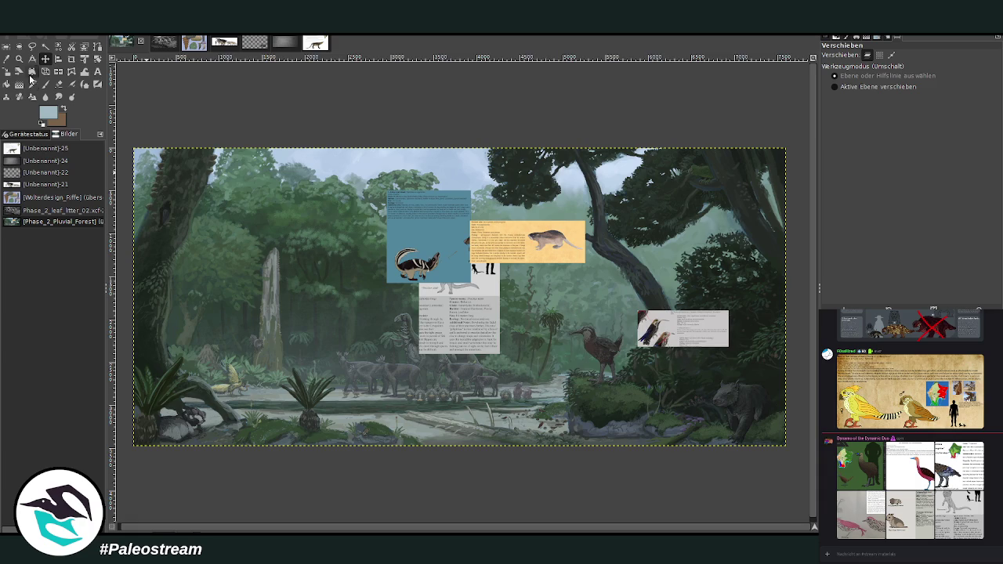
pyautogui.click(19, 59)
pyautogui.moveTo(602, 303); pyautogui.dragTo(808, 439)
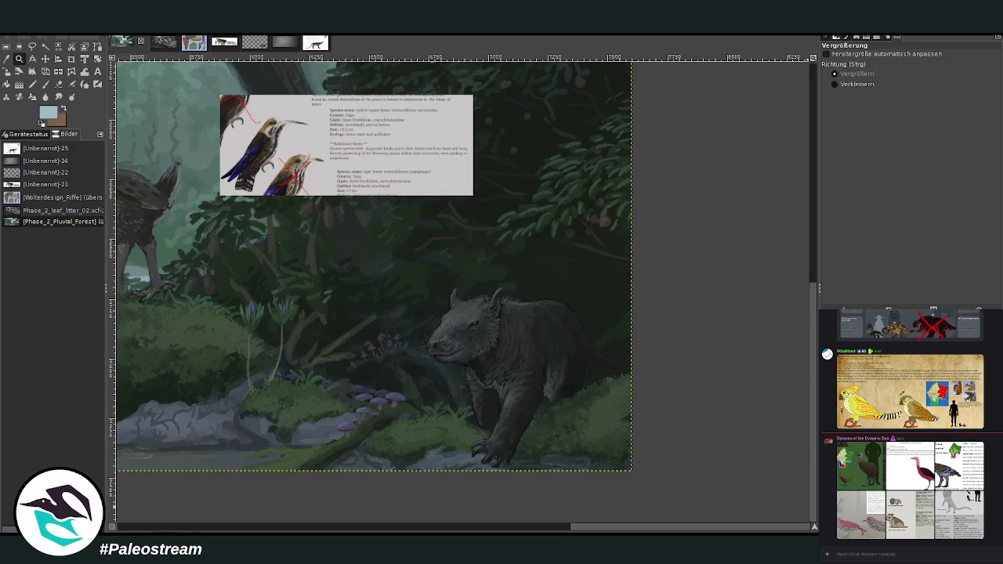
# Shift the bird sheet down-right and zoom in close on it and the mammal's head.
pyautogui.click(45, 59)
pyautogui.moveTo(376, 141); pyautogui.dragTo(651, 177)
pyautogui.press('z')
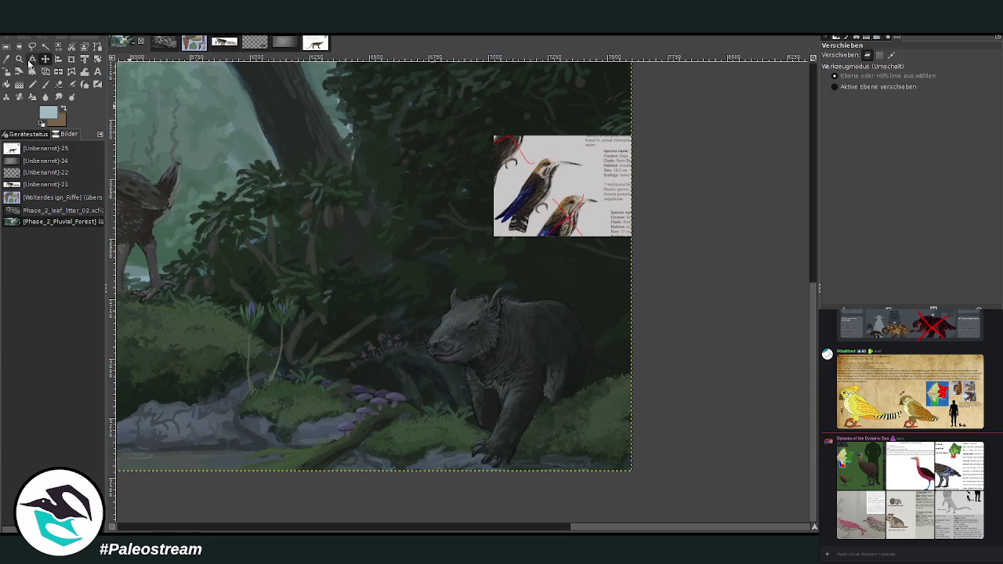
pyautogui.moveTo(324, 128); pyautogui.dragTo(571, 352)
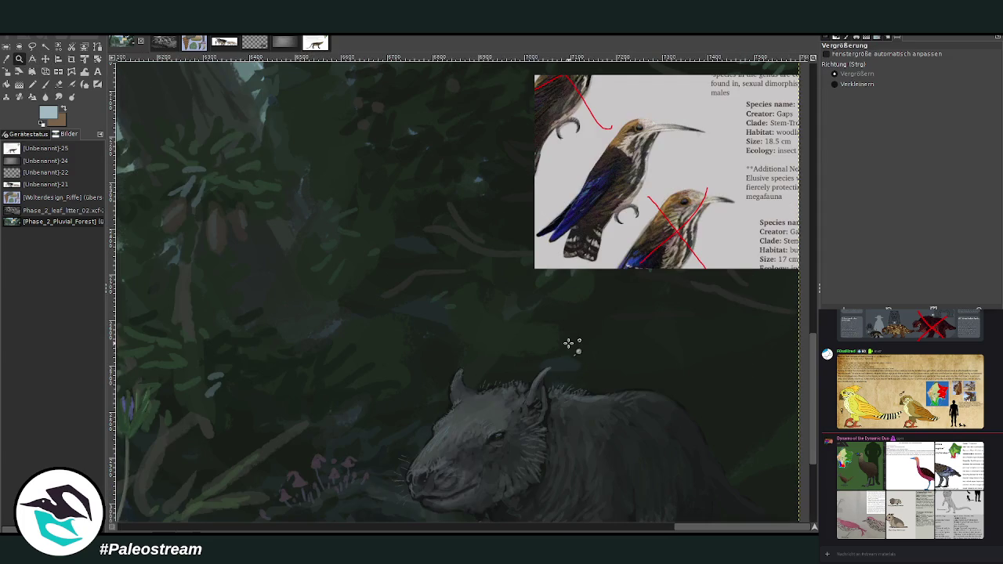
pyautogui.press('m')
pyautogui.moveTo(600, 221); pyautogui.dragTo(626, 344)
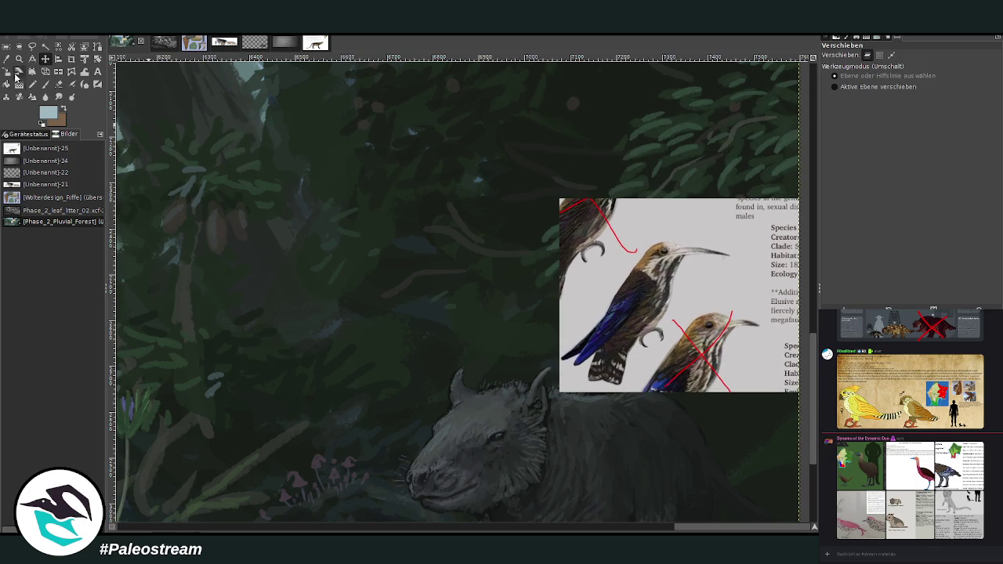
pyautogui.click(19, 58)
pyautogui.moveTo(313, 200); pyautogui.dragTo(779, 466)
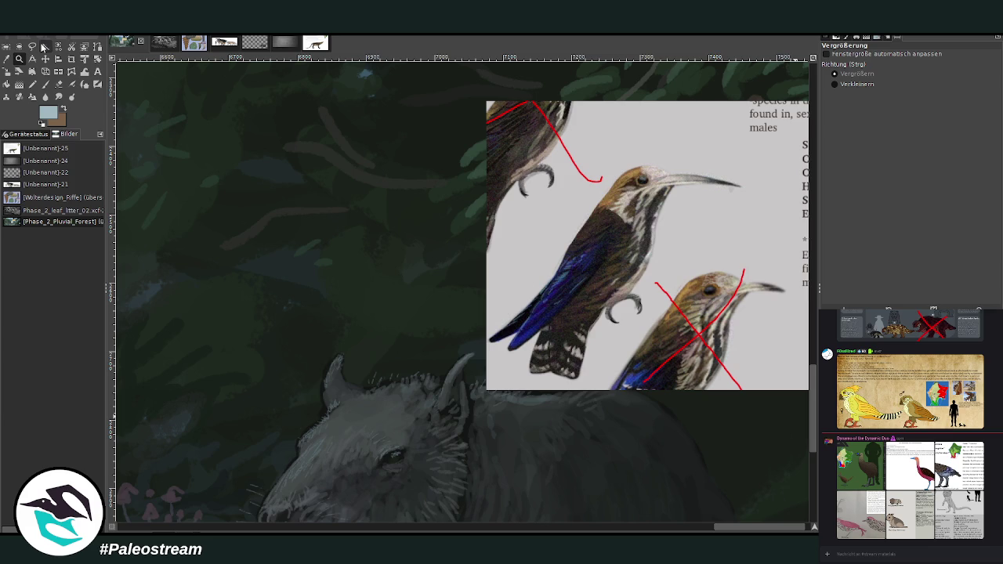
# Sample a dark colour from the foliage with the Color Picker.
pyautogui.click(19, 71)
pyautogui.click(19, 59)
pyautogui.press('o')
pyautogui.click(308, 357)
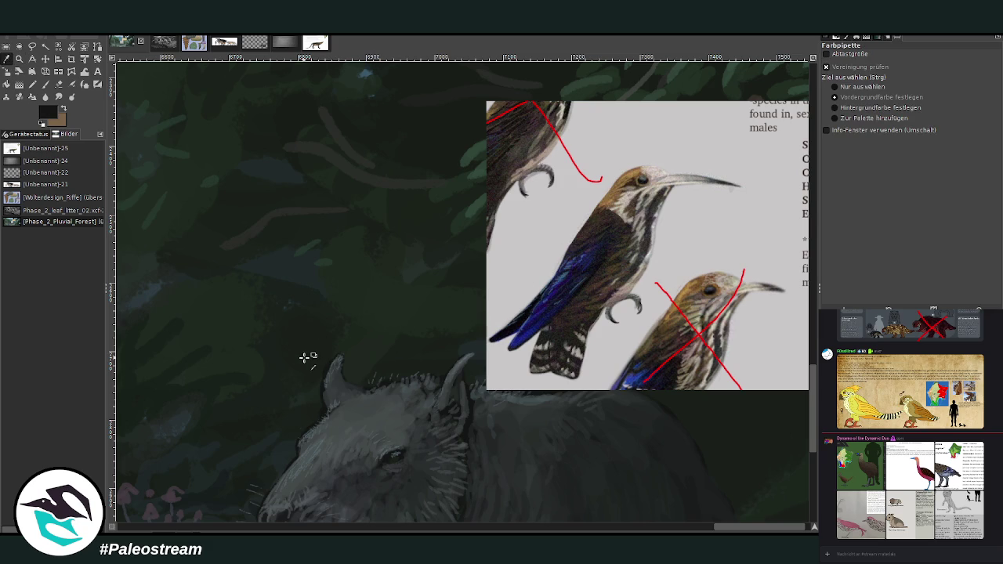
# Set the paintbrush to about 90 opacity and size 22, and sketch the bird's first wing strokes.
pyautogui.click(45, 84)
pyautogui.moveTo(919, 71); pyautogui.dragTo(972, 72)
pyautogui.click(949, 112)
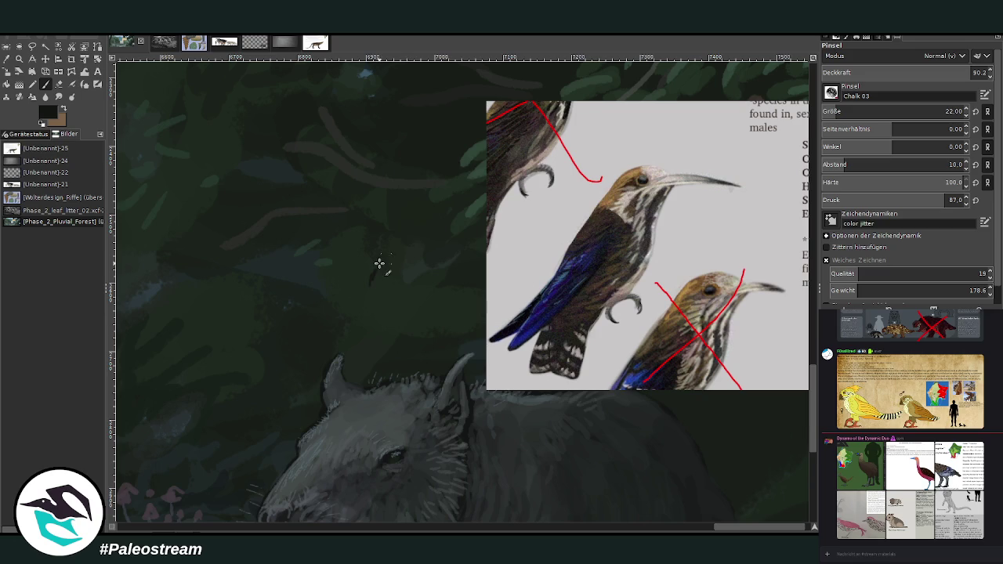
pyautogui.moveTo(378, 269); pyautogui.dragTo(402, 235)
pyautogui.moveTo(365, 283)
pyautogui.mouseDown()
pyautogui.moveTo(345, 260)
pyautogui.moveTo(372, 286)
pyautogui.moveTo(415, 239)
pyautogui.mouseUp()
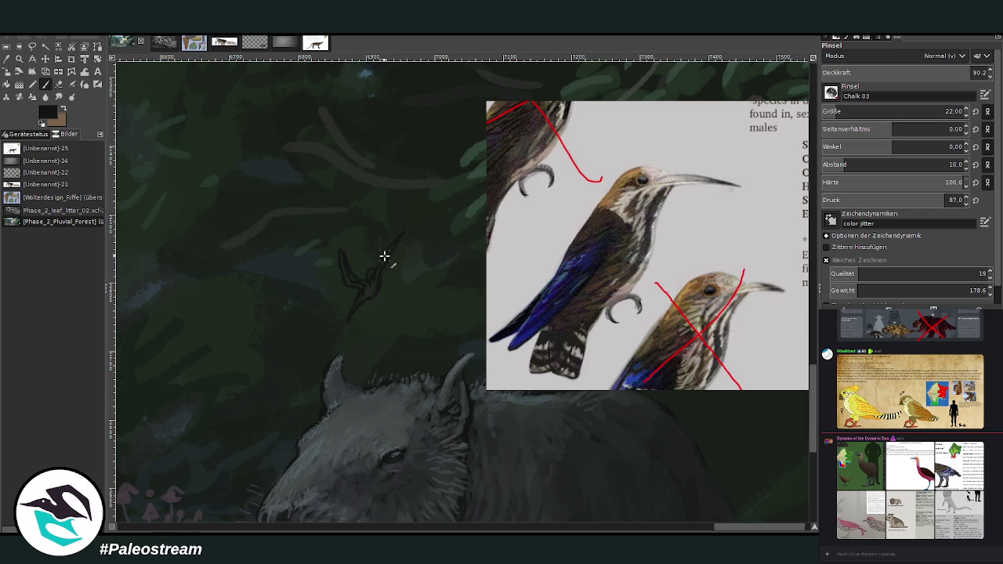
# Fill the bird's wing in dark paint and add dark blue-grey picked from the reference bird.
pyautogui.click(59, 84)
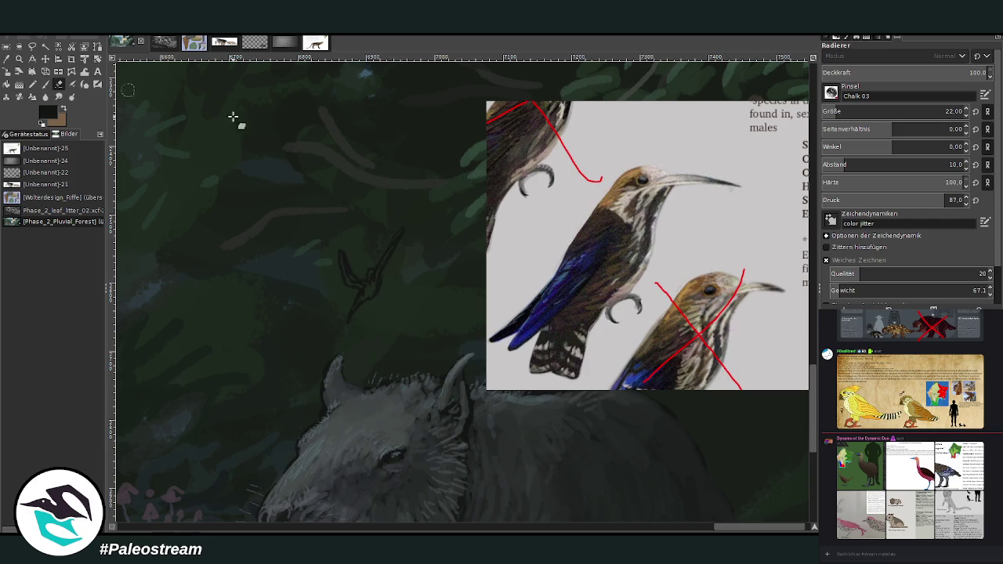
pyautogui.press('p')
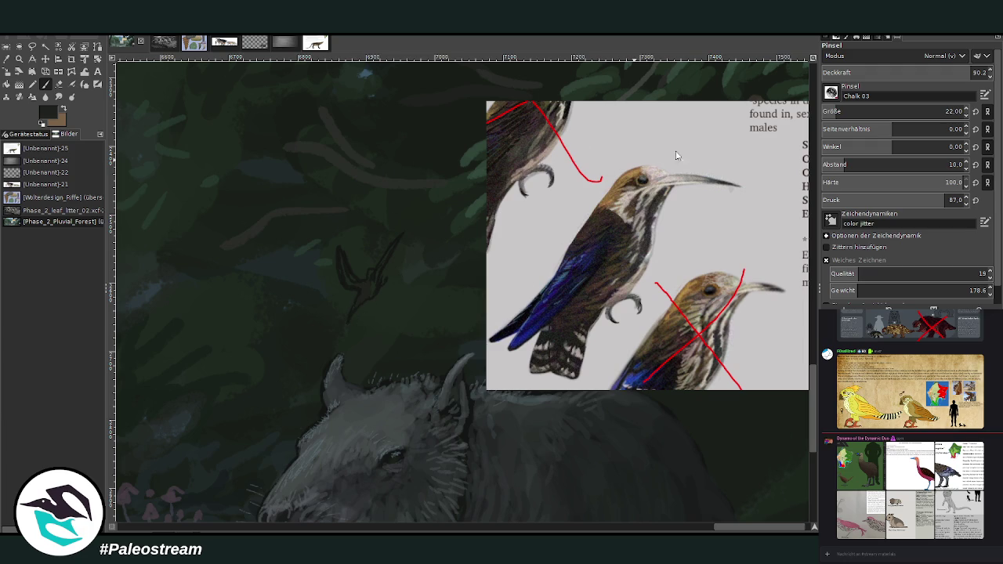
pyautogui.moveTo(376, 275); pyautogui.dragTo(376, 291)
pyautogui.moveTo(394, 247); pyautogui.dragTo(371, 277)
pyautogui.keyDown('ctrl'); pyautogui.click(712, 353); pyautogui.keyUp('ctrl')
pyautogui.moveTo(347, 266); pyautogui.dragTo(359, 292)
pyautogui.moveTo(347, 279)
pyautogui.mouseDown()
pyautogui.moveTo(342, 271)
pyautogui.moveTo(363, 282)
pyautogui.moveTo(338, 253)
pyautogui.mouseUp()
pyautogui.press('[')
pyautogui.press('[')
pyautogui.press('[')
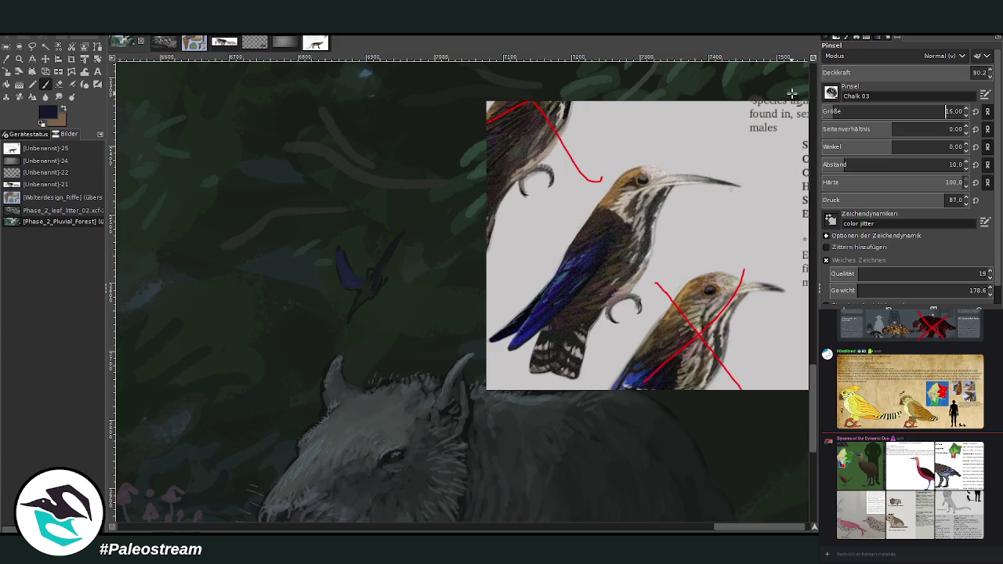
# Build up the bird's wing and body with dark and steel blue at brush size 8.
pyautogui.moveTo(342, 256)
pyautogui.mouseDown()
pyautogui.moveTo(352, 283)
pyautogui.moveTo(341, 284)
pyautogui.mouseUp()
pyautogui.press('[')
pyautogui.keyDown('ctrl'); pyautogui.click(726, 318); pyautogui.keyUp('ctrl')
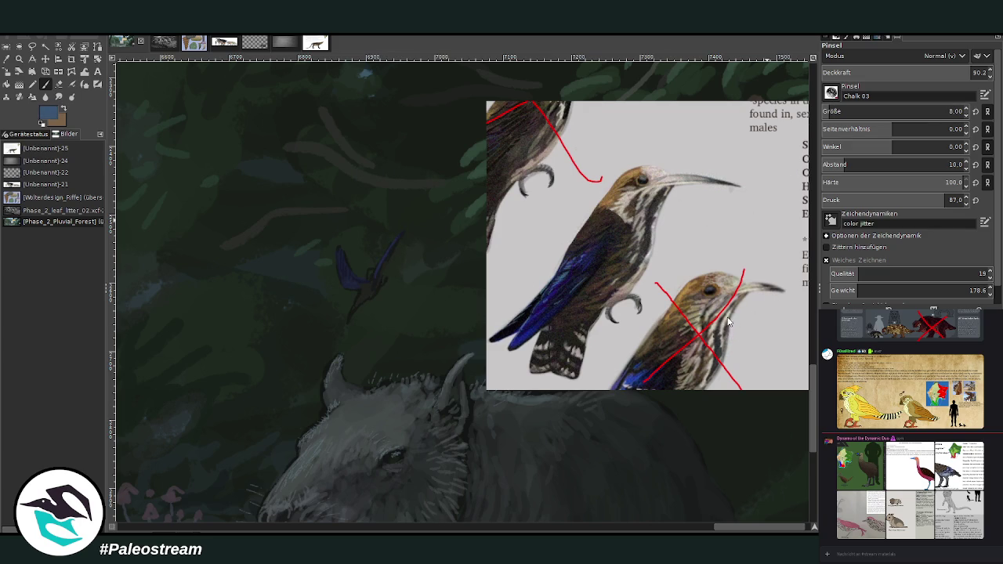
pyautogui.moveTo(372, 279); pyautogui.dragTo(400, 230)
pyautogui.moveTo(344, 285); pyautogui.dragTo(339, 275)
# Paint tan and light tones from the reference chest onto the bird's body at size 11.
pyautogui.keyDown('ctrl'); pyautogui.click(721, 320); pyautogui.keyUp('ctrl')
pyautogui.press(']')
pyautogui.press(']')
pyautogui.press(']')
pyautogui.keyDown('ctrl'); pyautogui.click(695, 339); pyautogui.keyUp('ctrl')
pyautogui.moveTo(370, 272); pyautogui.dragTo(374, 280)
pyautogui.keyDown('ctrl'); pyautogui.click(652, 233); pyautogui.keyUp('ctrl')
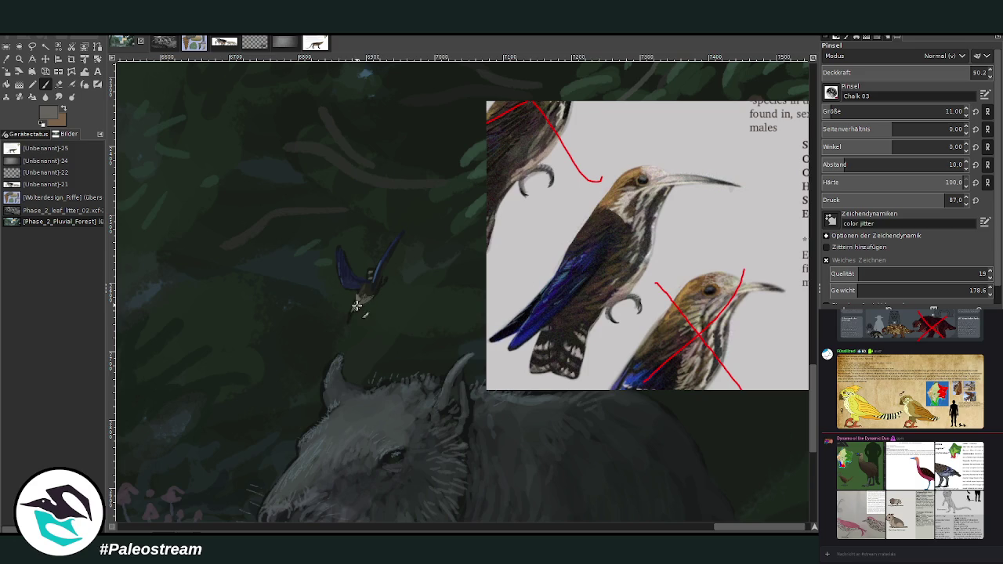
pyautogui.keyDown('ctrl'); pyautogui.click(687, 334); pyautogui.keyUp('ctrl')
pyautogui.moveTo(353, 310); pyautogui.dragTo(349, 319)
pyautogui.keyDown('ctrl'); pyautogui.click(691, 362); pyautogui.keyUp('ctrl')
pyautogui.press('z')
pyautogui.moveTo(262, 110); pyautogui.dragTo(657, 467)
pyautogui.hotkey('shift', 'e')
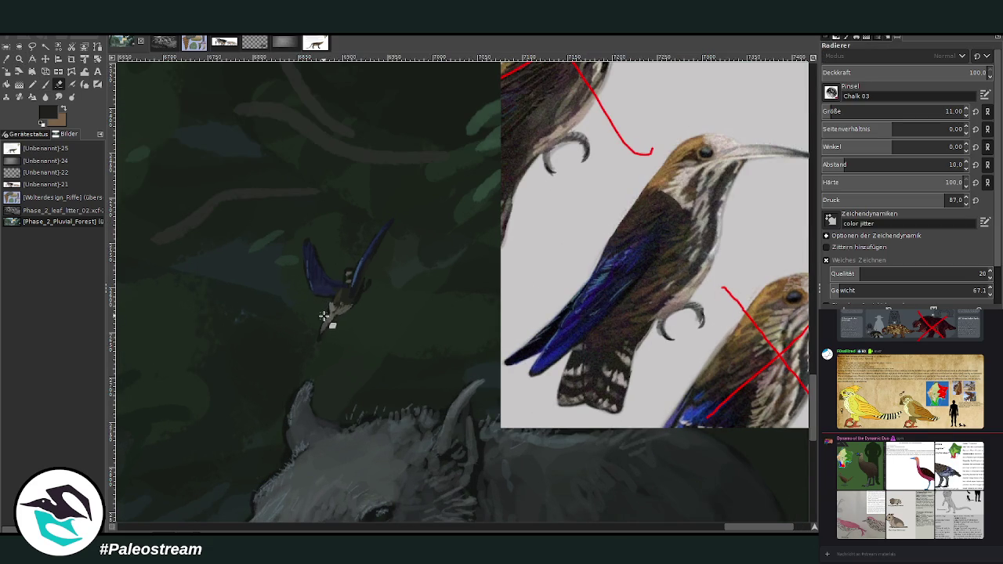
# Darken the bird's body and add light brown sampled from the reference bird's breast.
pyautogui.keyDown('ctrl'); pyautogui.click(774, 339); pyautogui.keyUp('ctrl')
pyautogui.click(45, 84)
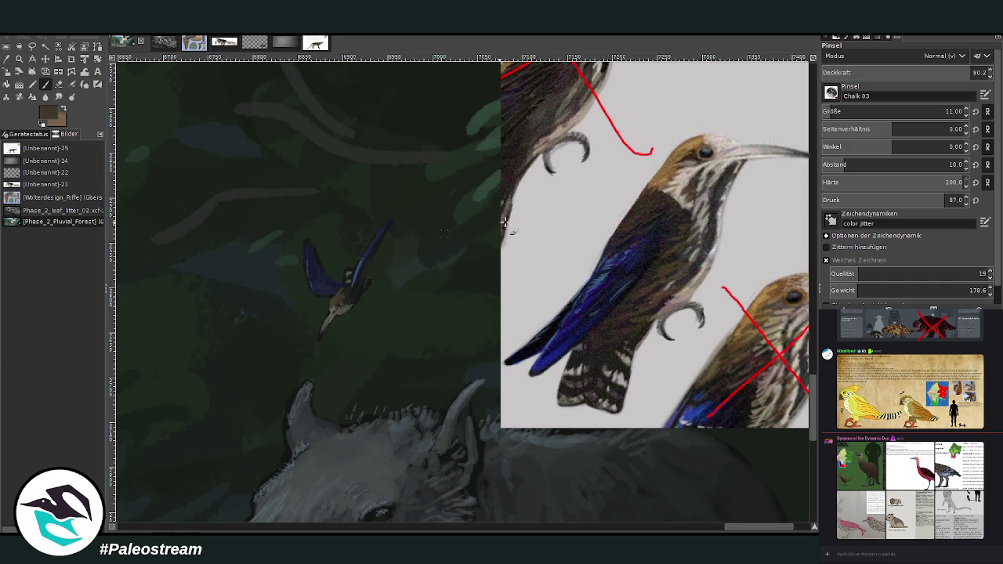
pyautogui.keyDown('ctrl'); pyautogui.click(709, 345); pyautogui.keyUp('ctrl')
pyautogui.moveTo(345, 308); pyautogui.dragTo(346, 297)
pyautogui.keyDown('ctrl'); pyautogui.click(704, 352); pyautogui.keyUp('ctrl')
pyautogui.keyDown('ctrl'); pyautogui.click(705, 345); pyautogui.keyUp('ctrl')
pyautogui.moveTo(345, 279); pyautogui.dragTo(354, 267)
# Try extending the bird's wing tip with a pale stroke, then undo it.
pyautogui.keyDown('ctrl'); pyautogui.click(689, 343); pyautogui.keyUp('ctrl')
pyautogui.keyDown('ctrl'); pyautogui.click(671, 279); pyautogui.keyUp('ctrl')
pyautogui.moveTo(387, 227); pyautogui.dragTo(397, 218)
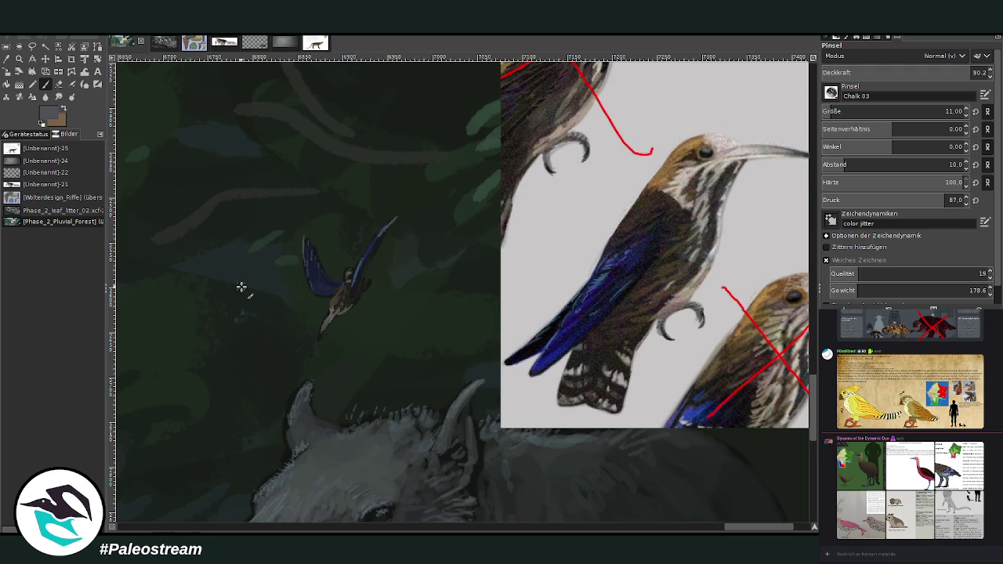
pyautogui.hotkey('ctrl', 'z')
# Erase stray strokes below the bird's body and sample fresh body colours from the reference.
pyautogui.click(59, 84)
pyautogui.moveTo(318, 336); pyautogui.dragTo(334, 323)
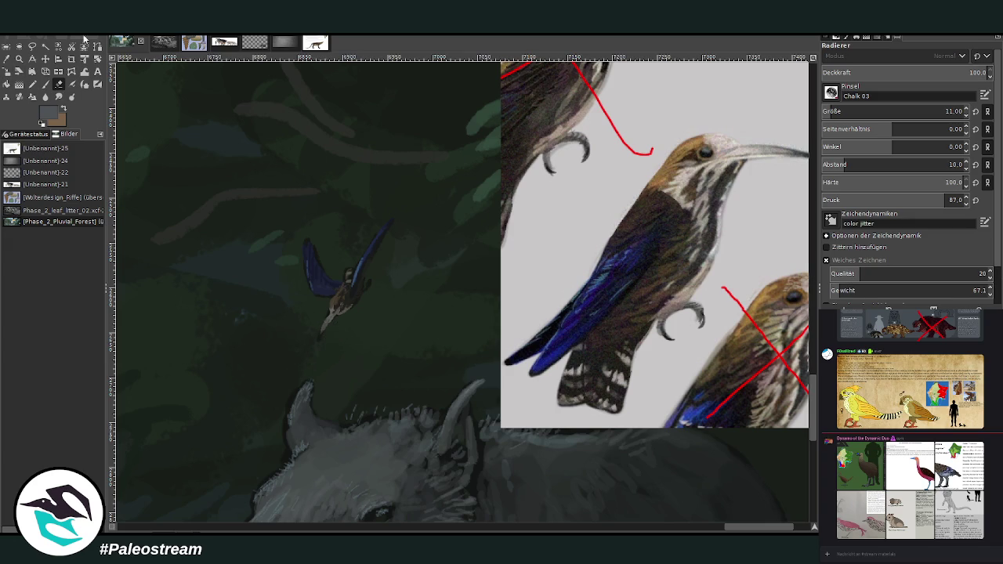
pyautogui.click(6, 59)
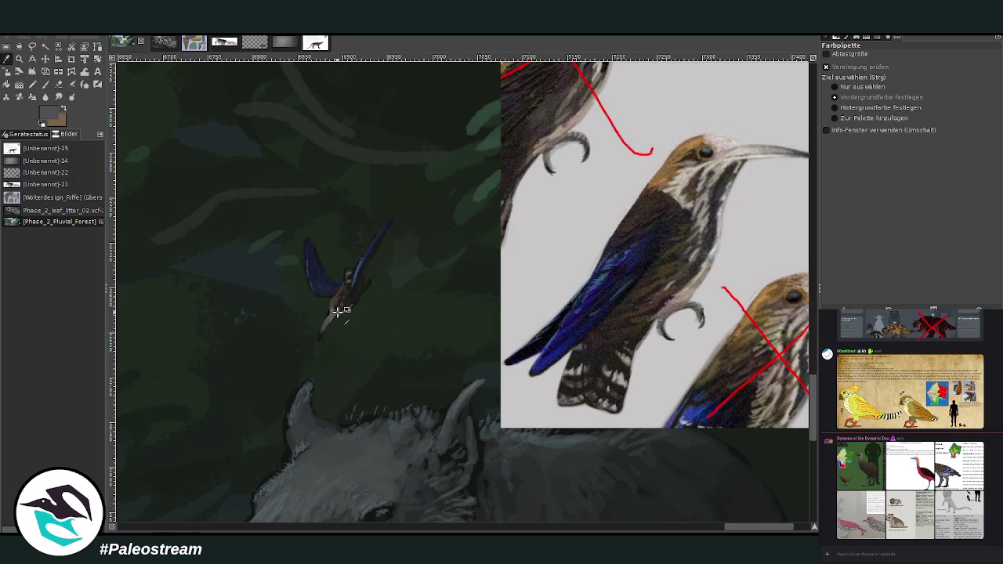
pyautogui.click(695, 342)
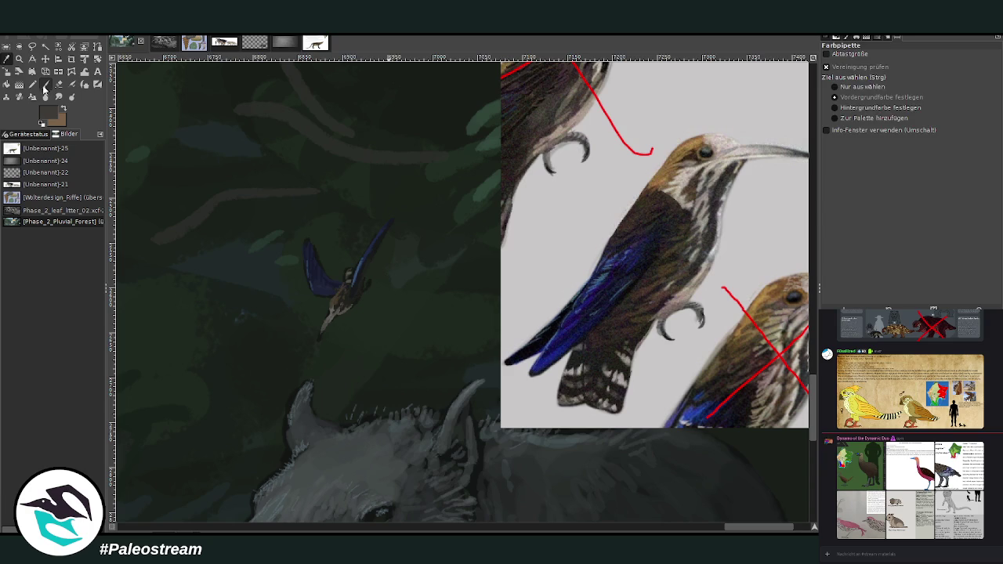
pyautogui.click(46, 84)
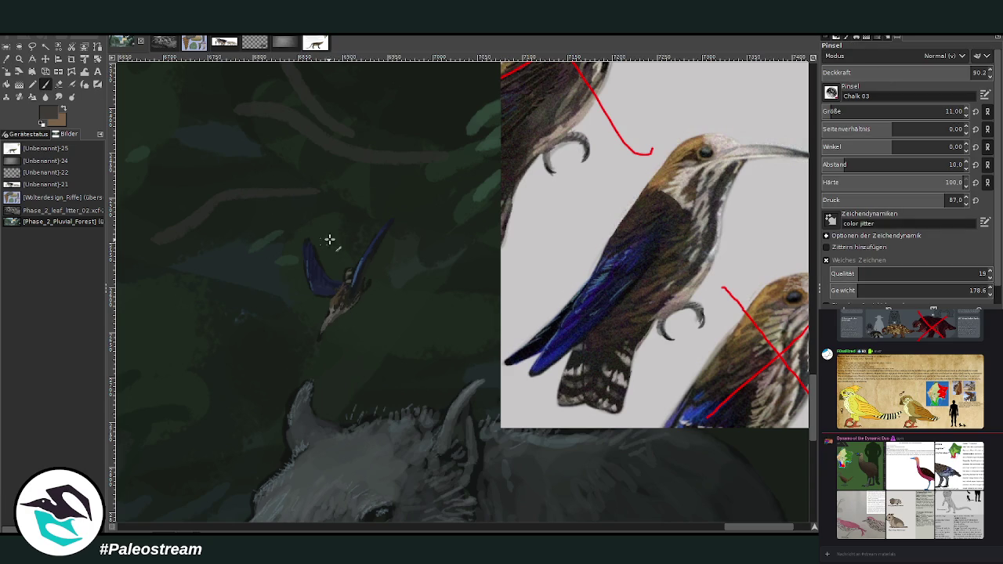
pyautogui.keyDown('ctrl'); pyautogui.click(694, 356); pyautogui.keyUp('ctrl')
# Hide the Hummingbirds reference layer.
pyautogui.keyDown('ctrl'); pyautogui.scroll(-4, 800, 417); pyautogui.keyUp('ctrl')
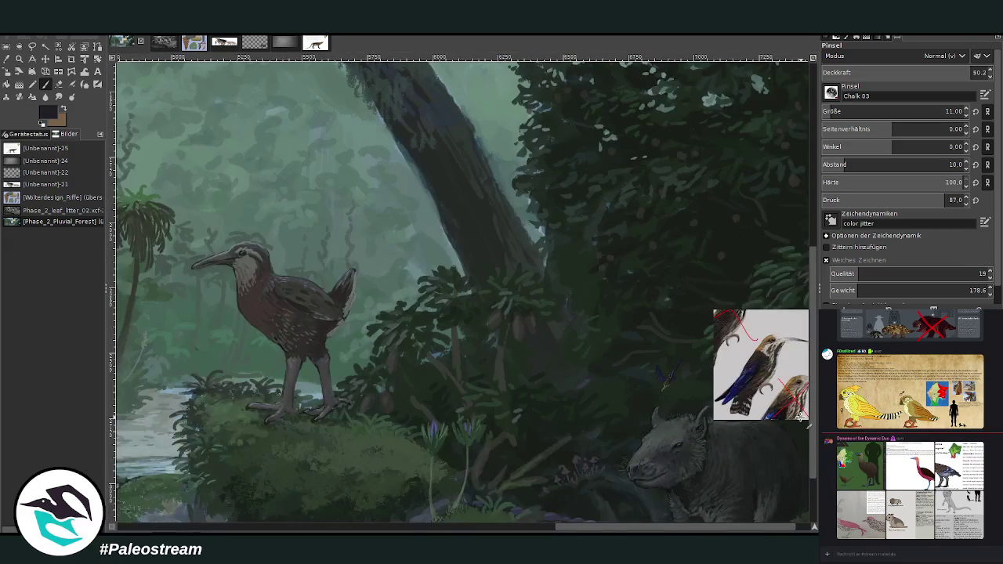
pyautogui.moveTo(676, 526); pyautogui.dragTo(694, 526)
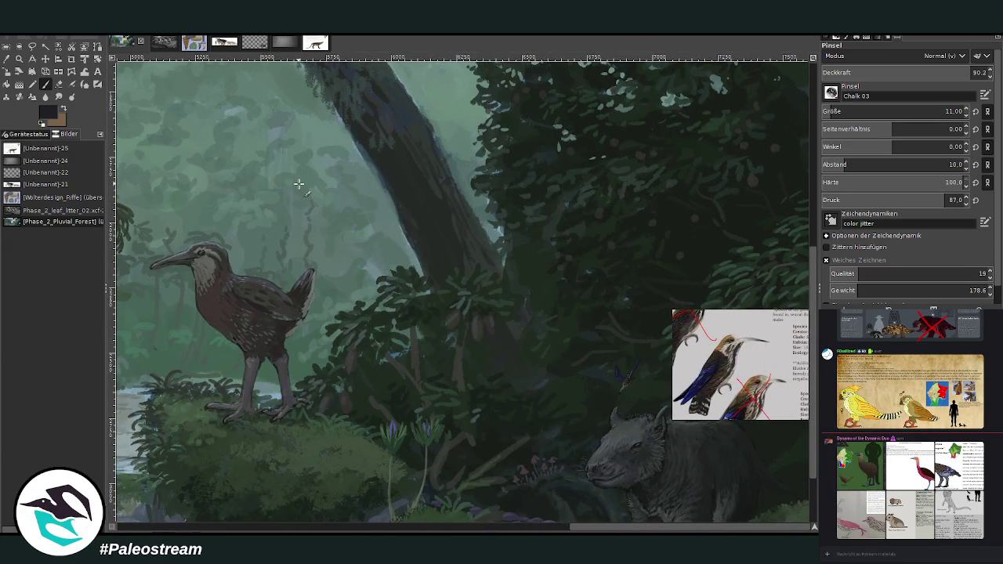
pyautogui.click(845, 307)
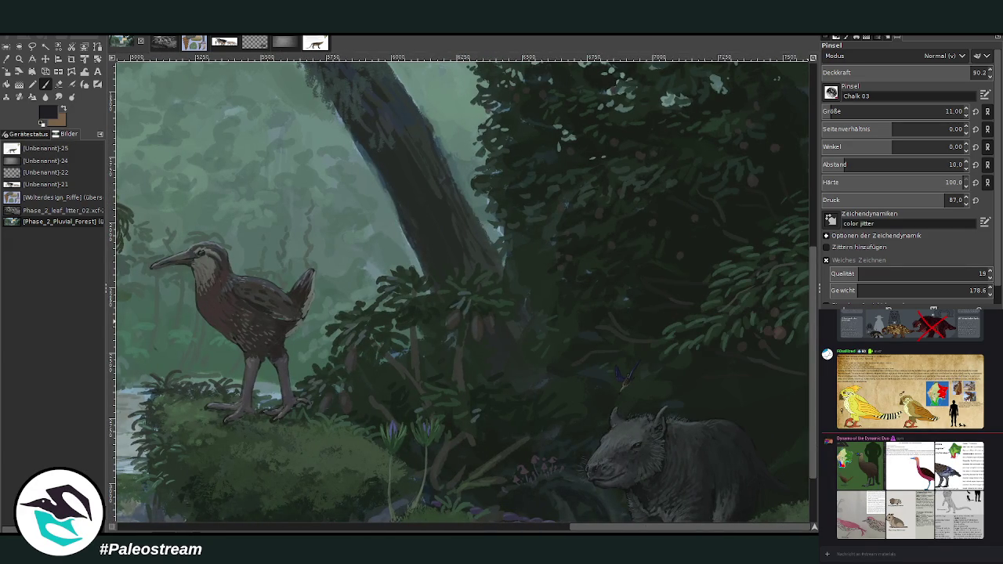
pyautogui.moveTo(808, 311); pyautogui.dragTo(673, 419)
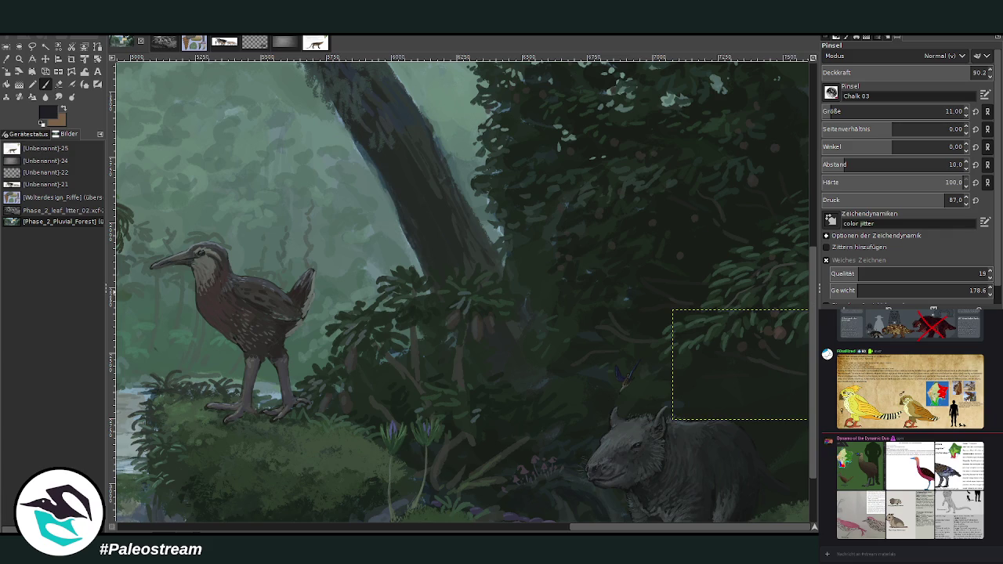
pyautogui.hotkey('ctrl', 'shift', 'a')
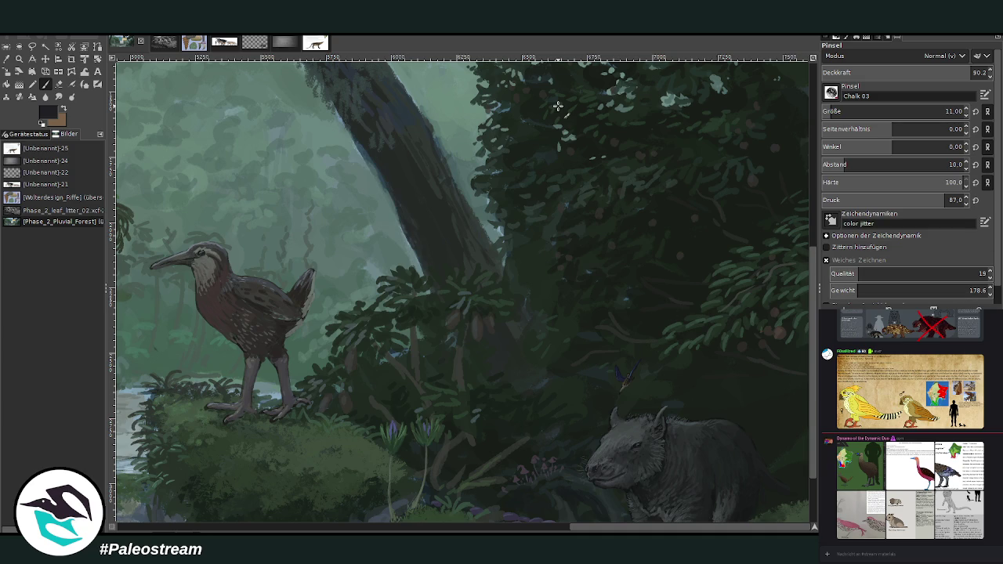
# Shift the small painted bird slightly up and right, then drop the selection.
pyautogui.hotkey('ctrl', 'z')
pyautogui.click(45, 58)
pyautogui.moveTo(631, 384); pyautogui.dragTo(657, 377)
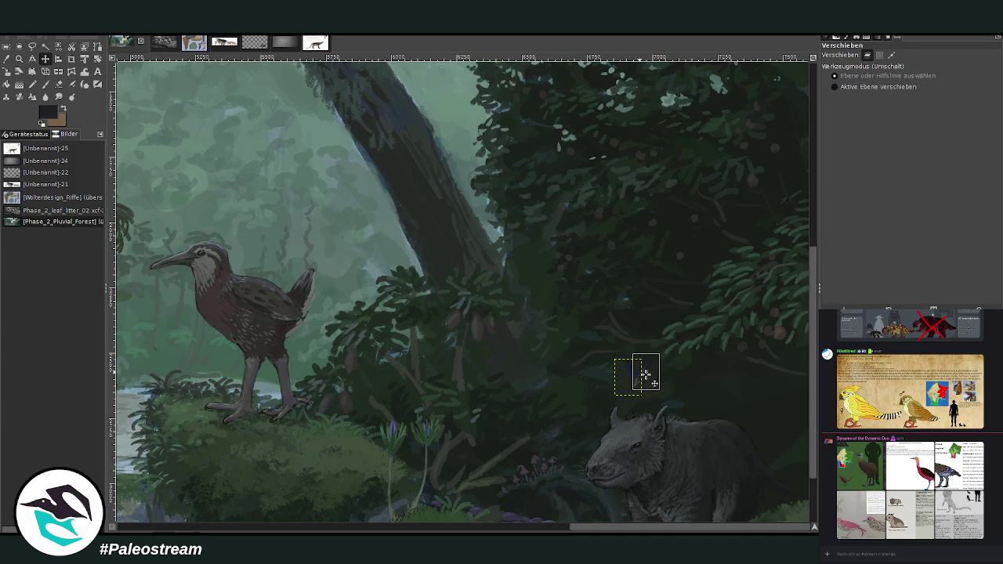
pyautogui.hotkey('ctrl', 'shift', 'a')
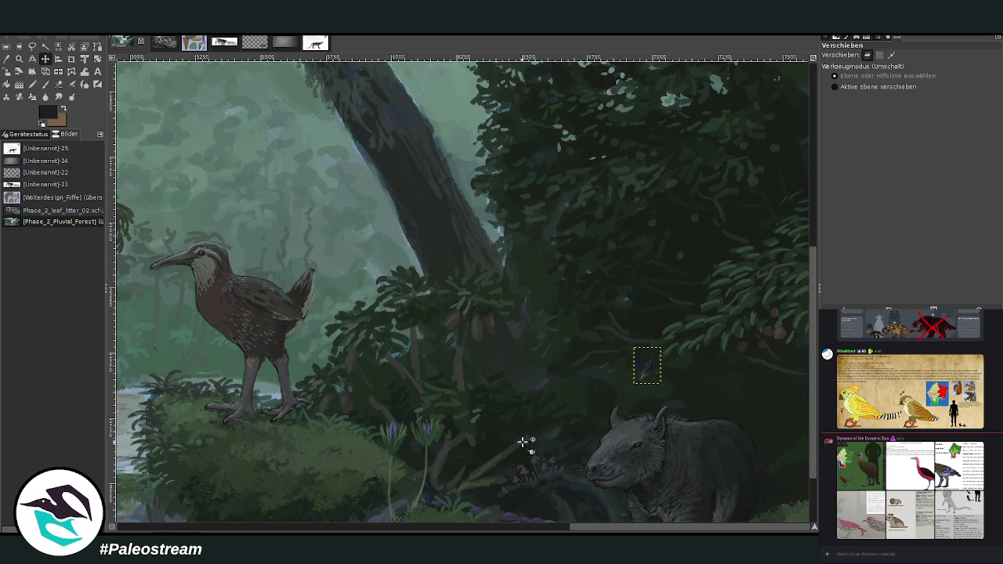
pyautogui.scroll(-3, 527, 443)
pyautogui.scroll(-1, 527, 443)
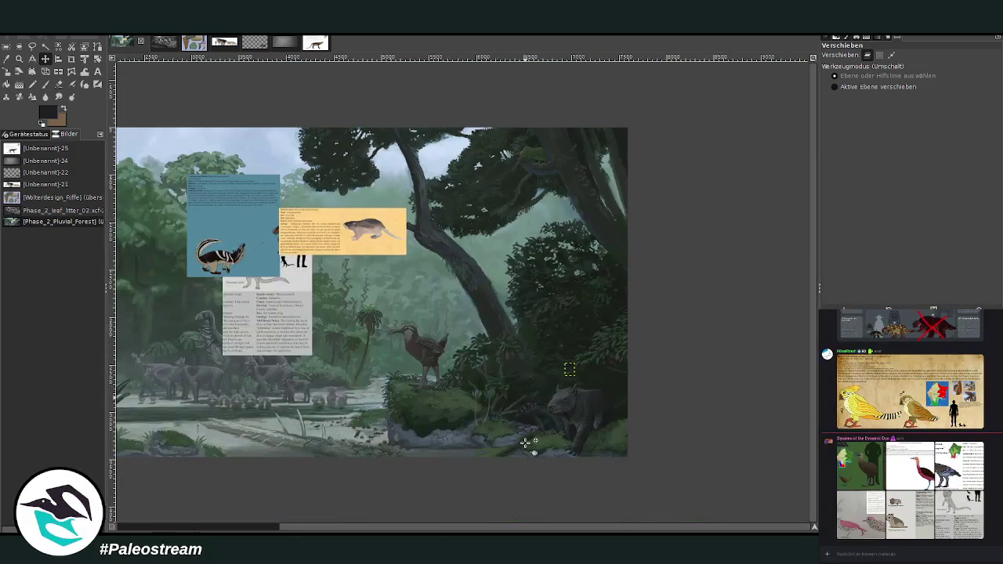
# Select the grey Discotus ratrii card layer and move it to the right, beside the trunk.
pyautogui.hscroll(-5, 641, 386)
pyautogui.press('pageup')
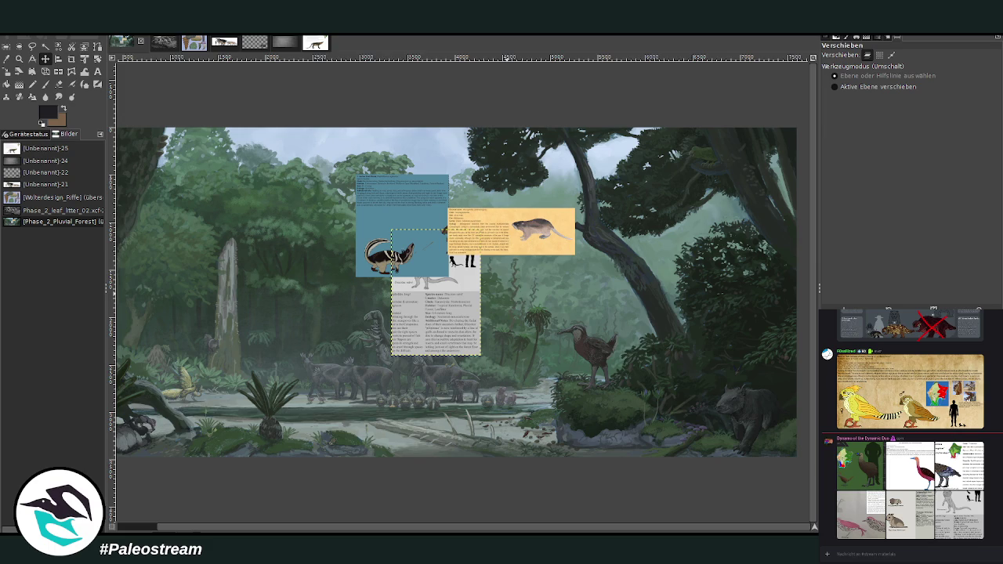
pyautogui.press('pagedown')
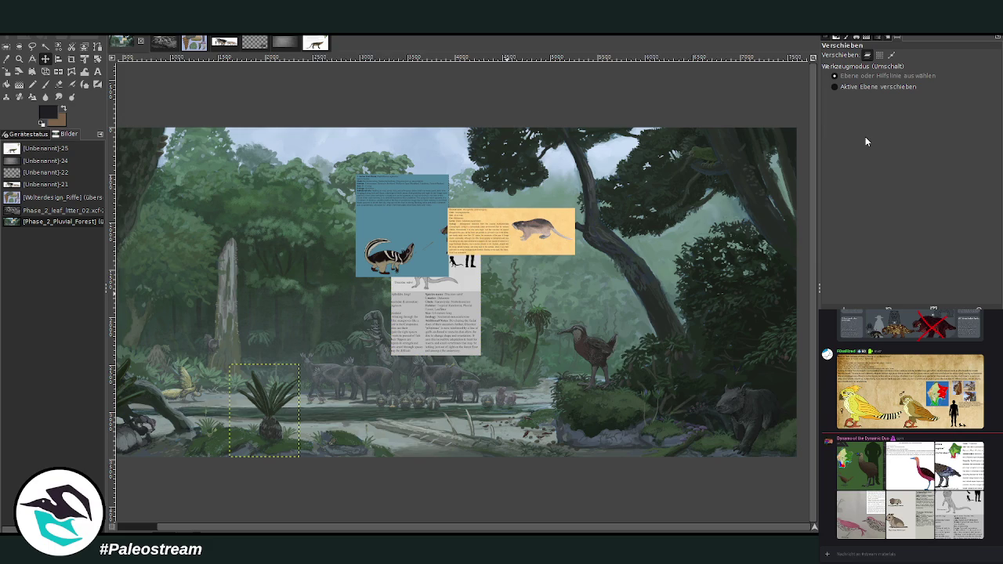
pyautogui.press('pagedown')
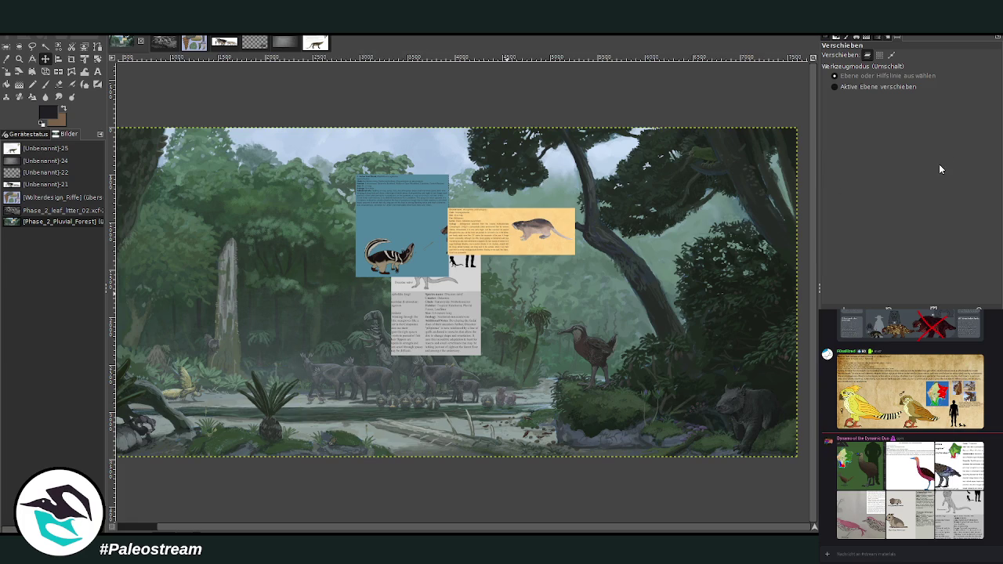
pyautogui.press('pagedown')
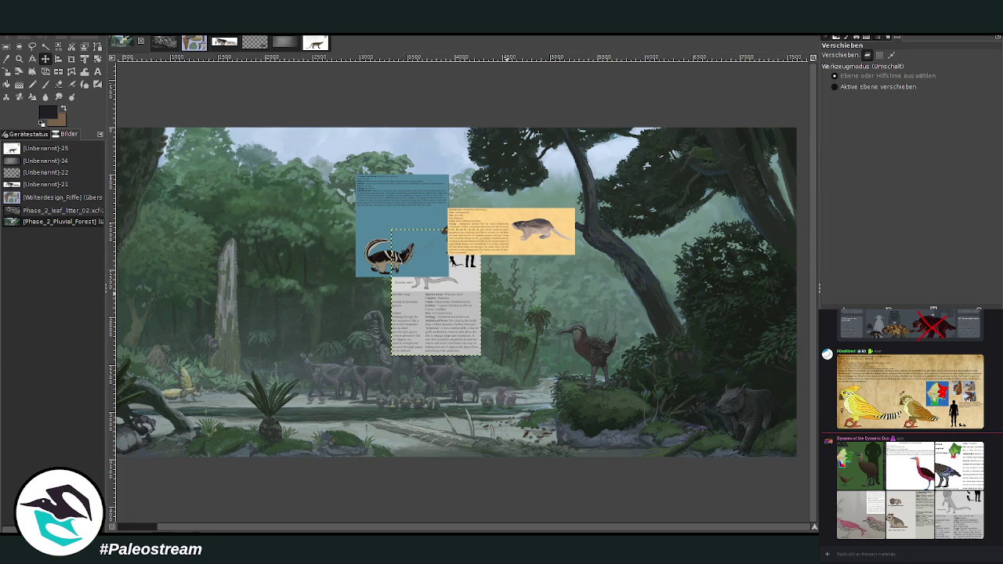
pyautogui.press('o')
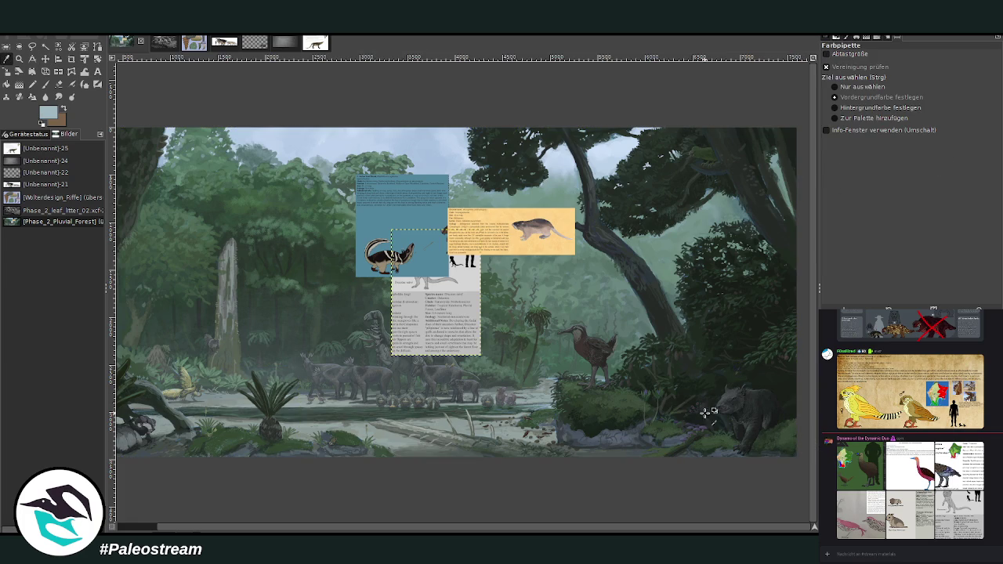
pyautogui.moveTo(673, 527); pyautogui.dragTo(364, 504)
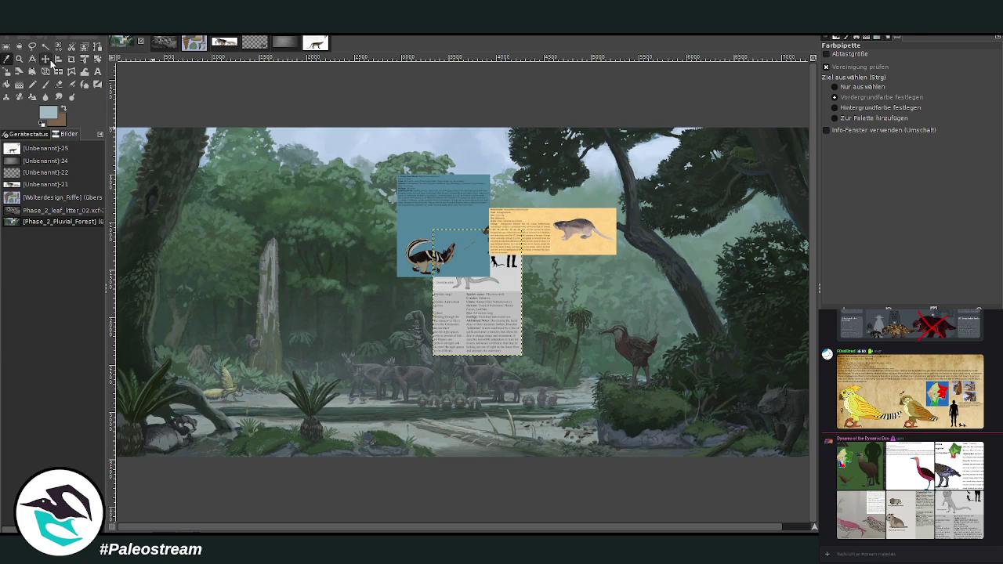
pyautogui.click(47, 59)
pyautogui.moveTo(475, 330); pyautogui.dragTo(751, 376)
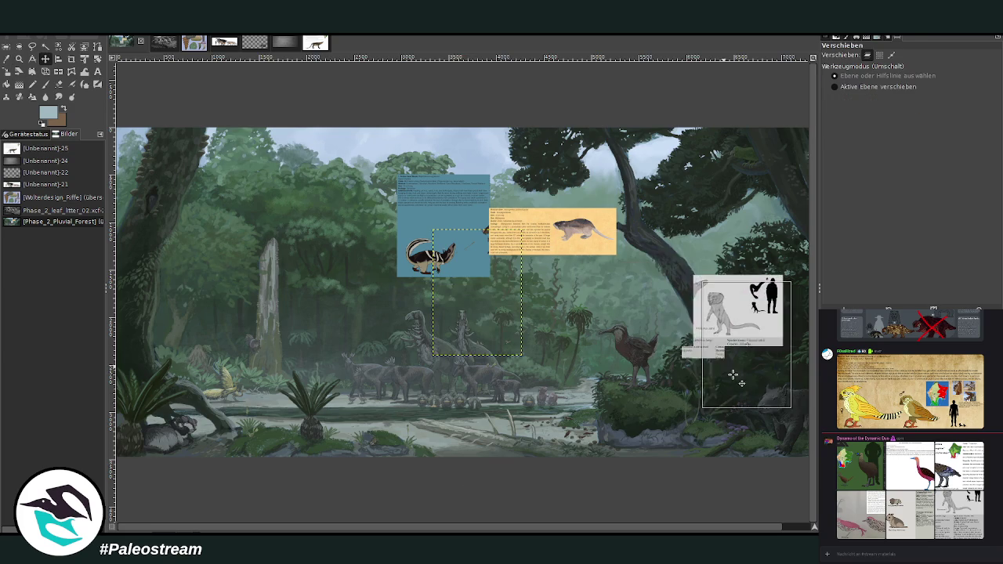
# Zoom in on the species card and the trunk beside it.
pyautogui.click(20, 59)
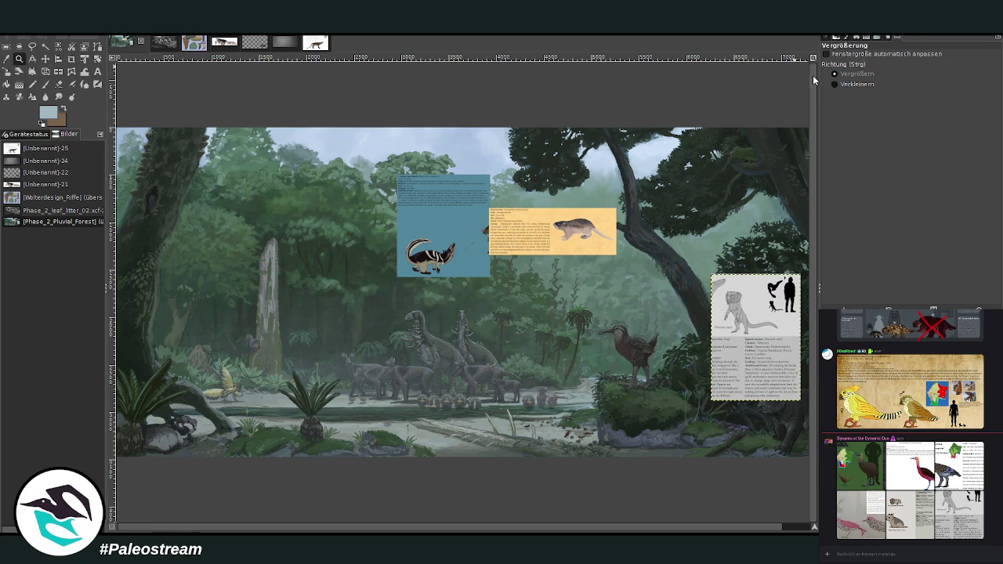
pyautogui.moveTo(633, 222); pyautogui.dragTo(751, 375)
pyautogui.moveTo(235, 81); pyautogui.dragTo(645, 408)
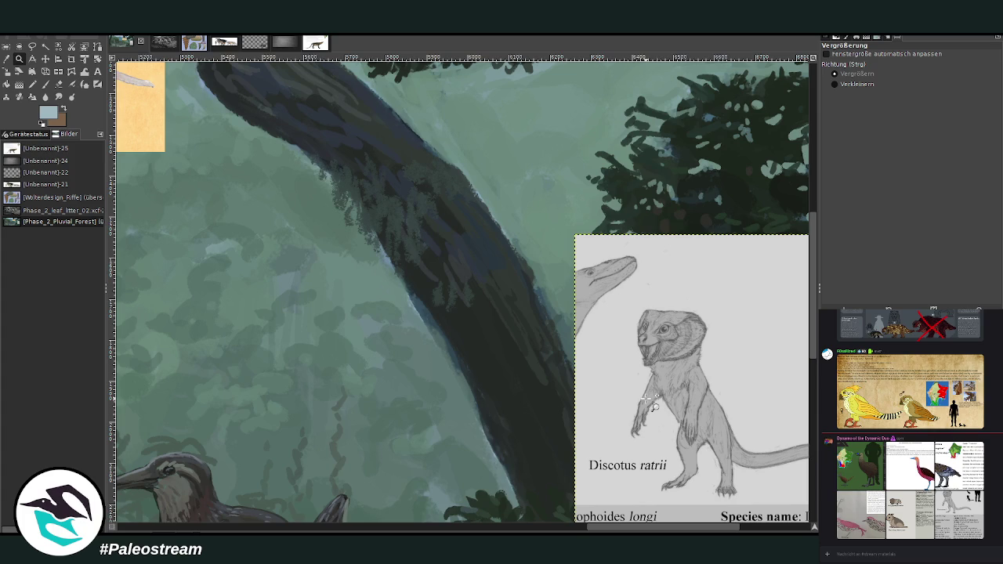
# Paint a thin dark curve along the trunk's right edge with a size-16 brush, redoing the first stroke.
pyautogui.press('m')
pyautogui.press('p')
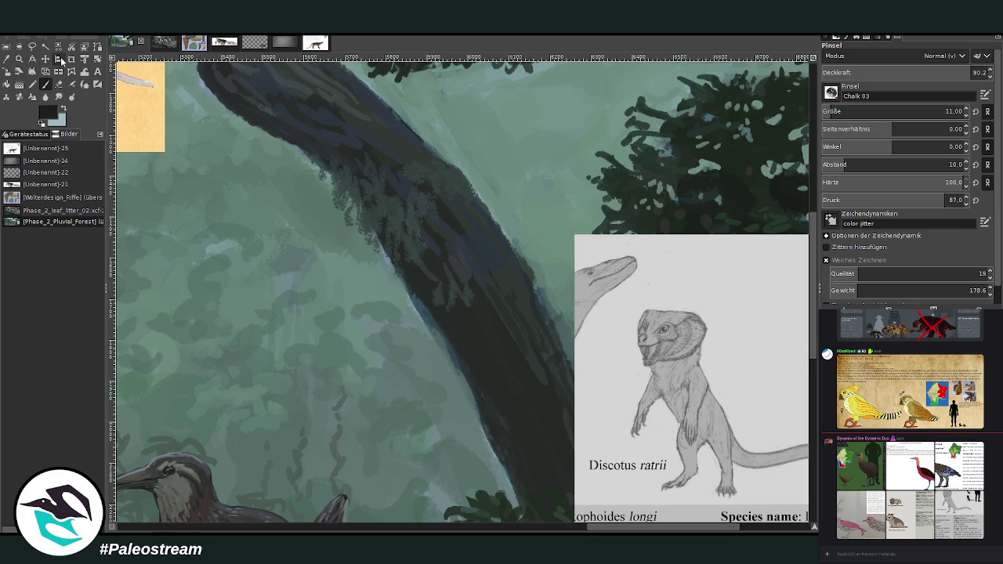
pyautogui.scroll(5, 862, 112)
pyautogui.scroll(-5, 902, 72)
pyautogui.moveTo(467, 171); pyautogui.dragTo(531, 261)
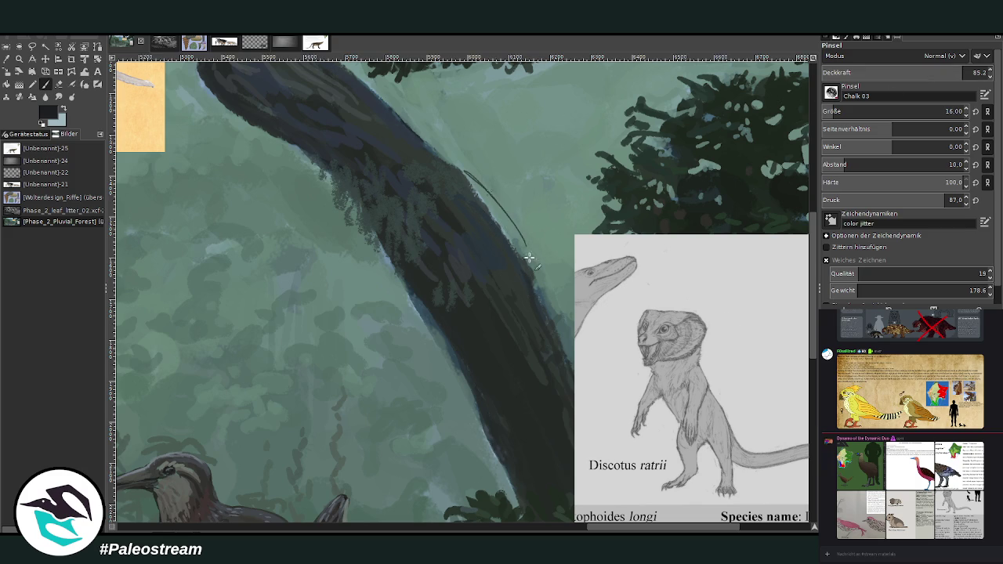
pyautogui.hotkey('ctrl', 'z')
pyautogui.moveTo(484, 214); pyautogui.dragTo(426, 156)
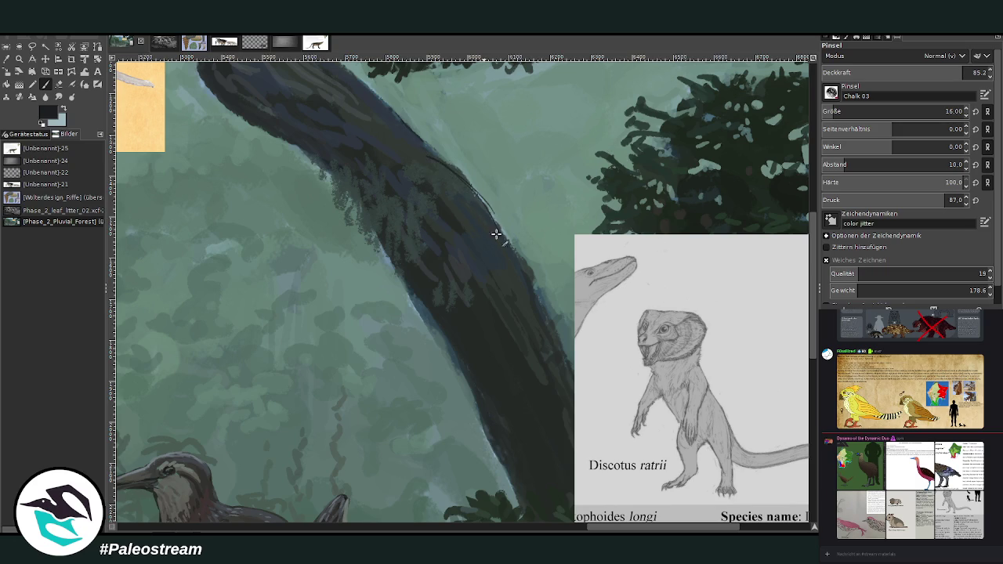
pyautogui.moveTo(423, 161)
pyautogui.mouseDown()
pyautogui.moveTo(501, 227)
pyautogui.moveTo(478, 233)
pyautogui.moveTo(473, 210)
pyautogui.mouseUp()
pyautogui.moveTo(621, 531); pyautogui.dragTo(641, 530)
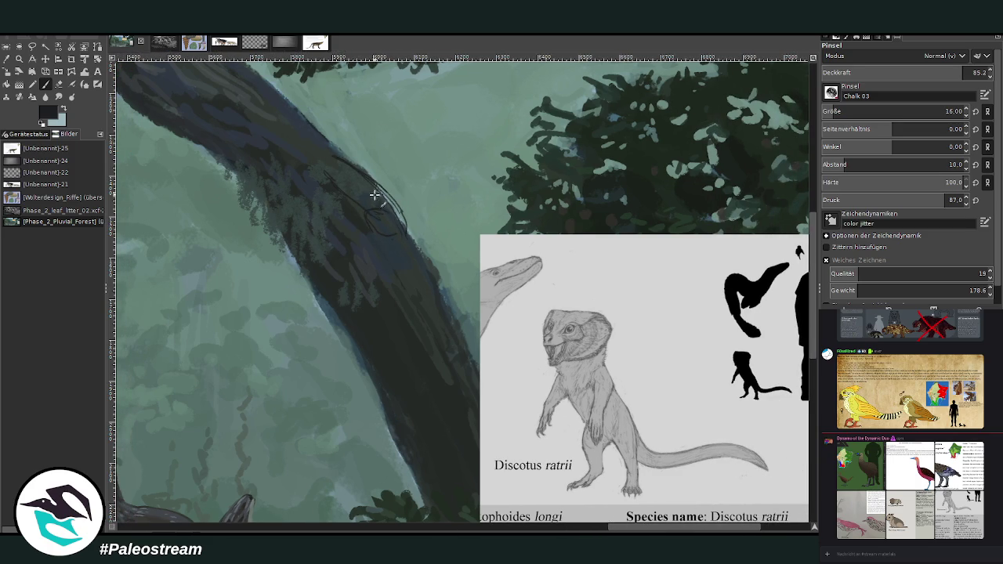
# Trace dark outline strokes down the trunk edge and add small details on the upper trunk.
pyautogui.moveTo(417, 254); pyautogui.dragTo(448, 353)
pyautogui.moveTo(390, 235); pyautogui.dragTo(453, 357)
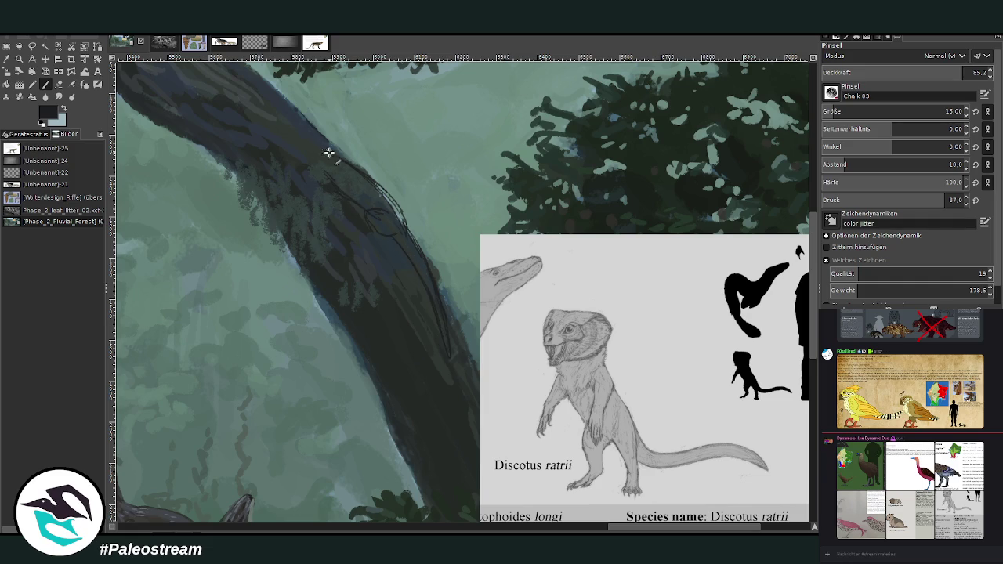
pyautogui.moveTo(329, 153)
pyautogui.mouseDown()
pyautogui.moveTo(298, 143)
pyautogui.moveTo(316, 172)
pyautogui.mouseUp()
pyautogui.moveTo(392, 196)
pyautogui.mouseDown()
pyautogui.moveTo(369, 176)
pyautogui.moveTo(409, 229)
pyautogui.mouseUp()
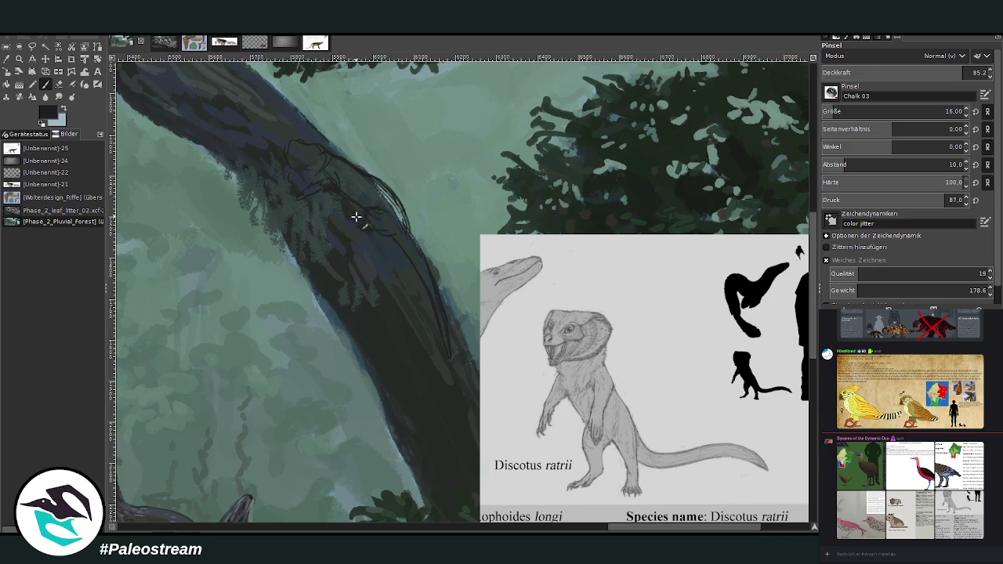
pyautogui.moveTo(345, 223)
pyautogui.mouseDown()
pyautogui.moveTo(378, 203)
pyautogui.moveTo(369, 220)
pyautogui.moveTo(392, 232)
pyautogui.mouseUp()
# Sketch the mammal's head oval at the top of the trunk.
pyautogui.hscroll(-2, 650, 528)
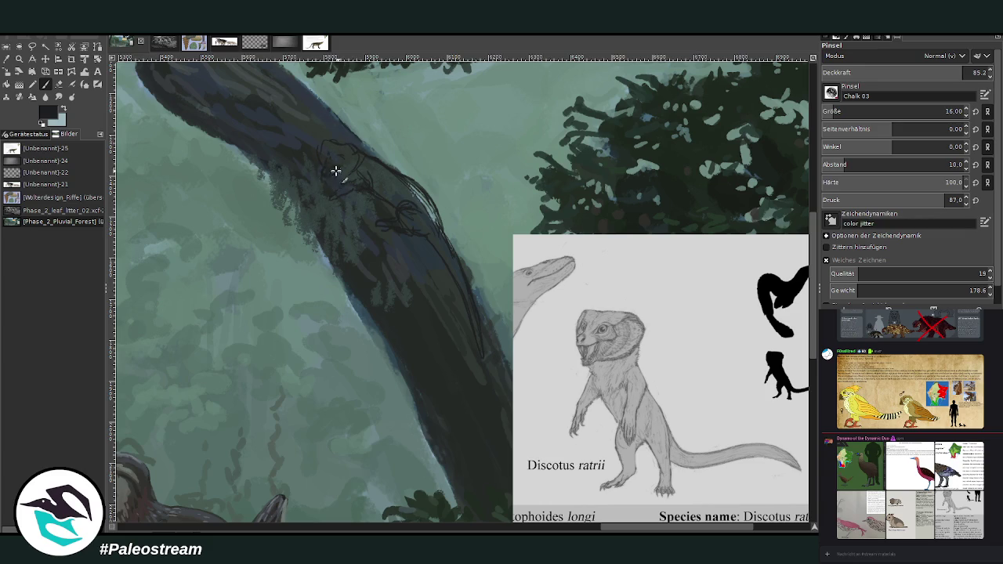
pyautogui.moveTo(332, 140)
pyautogui.mouseDown()
pyautogui.moveTo(352, 150)
pyautogui.moveTo(343, 168)
pyautogui.moveTo(375, 127)
pyautogui.moveTo(338, 149)
pyautogui.moveTo(343, 188)
pyautogui.mouseUp()
pyautogui.hotkey('shift', 'e')
pyautogui.press('p')
pyautogui.click(18, 60)
# Zoom out and nudge the Discotus info card slightly higher.
pyautogui.press('-')
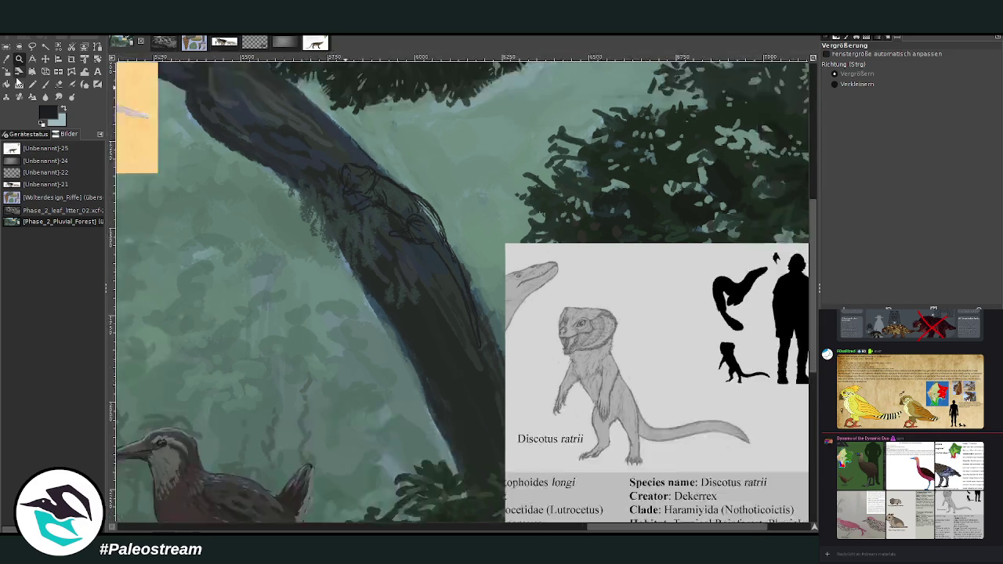
pyautogui.press('-')
pyautogui.press('-')
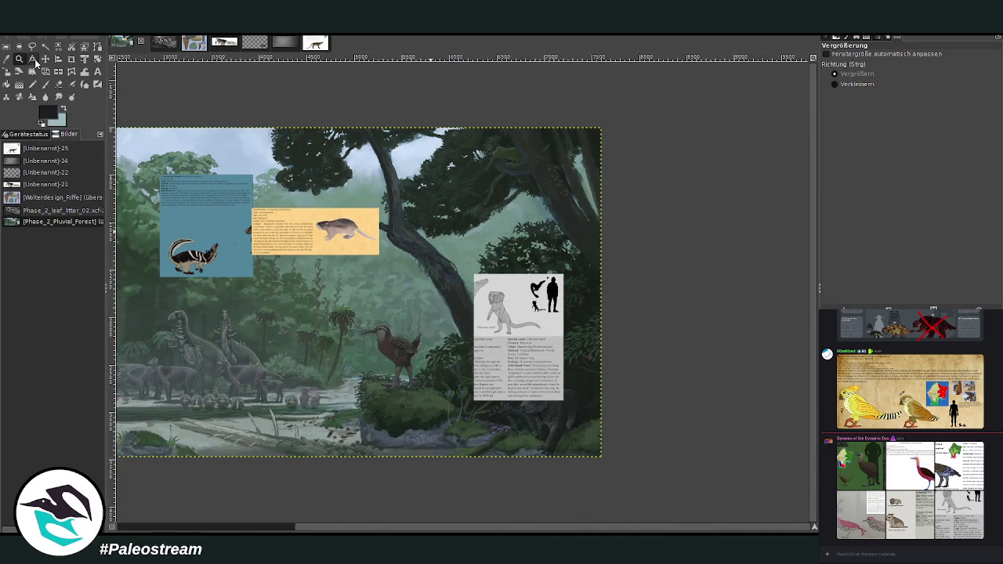
pyautogui.click(45, 59)
pyautogui.moveTo(488, 292); pyautogui.dragTo(488, 271)
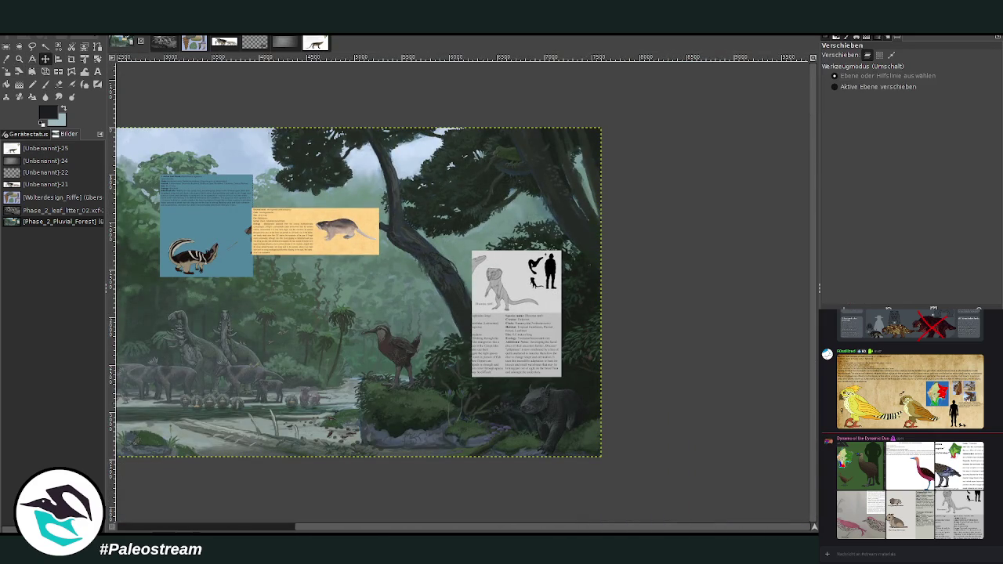
# Zoom in on the sketched mammal and draw a dark line along the top of its head.
pyautogui.click(19, 59)
pyautogui.click(396, 219)
pyautogui.moveTo(352, 127); pyautogui.dragTo(633, 397)
pyautogui.moveTo(254, 99)
pyautogui.mouseDown()
pyautogui.moveTo(334, 136)
pyautogui.moveTo(686, 450)
pyautogui.mouseUp()
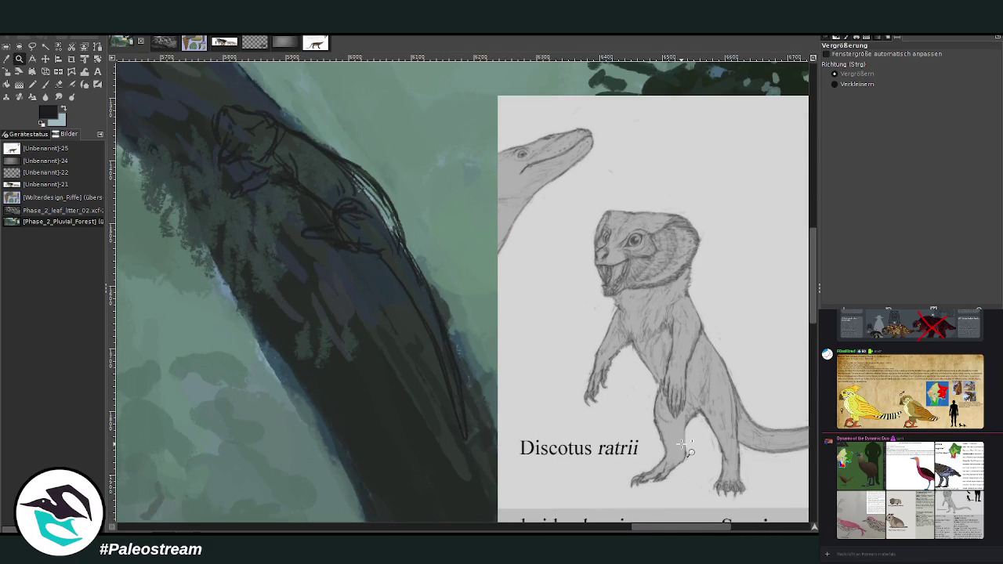
pyautogui.click(45, 84)
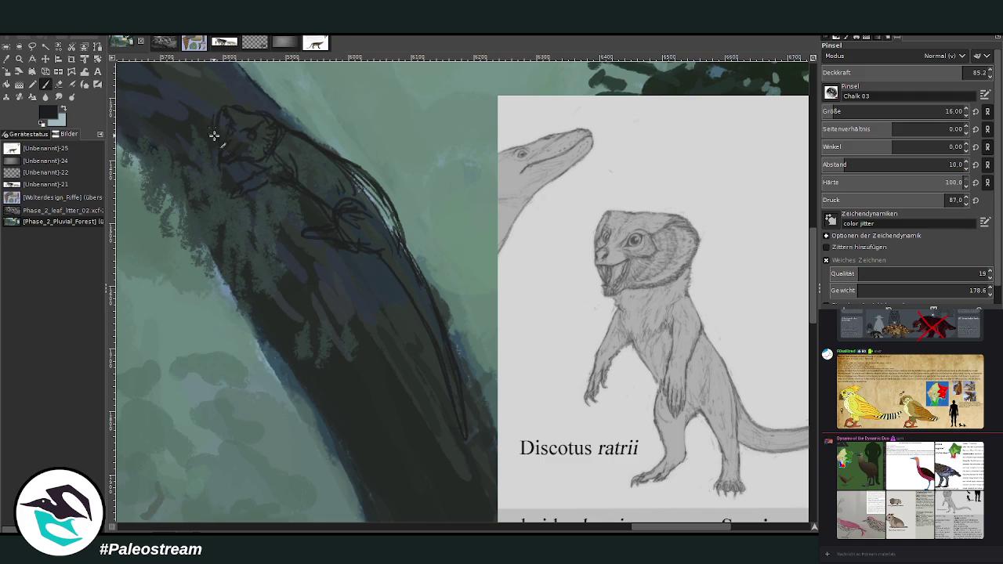
pyautogui.click(58, 84)
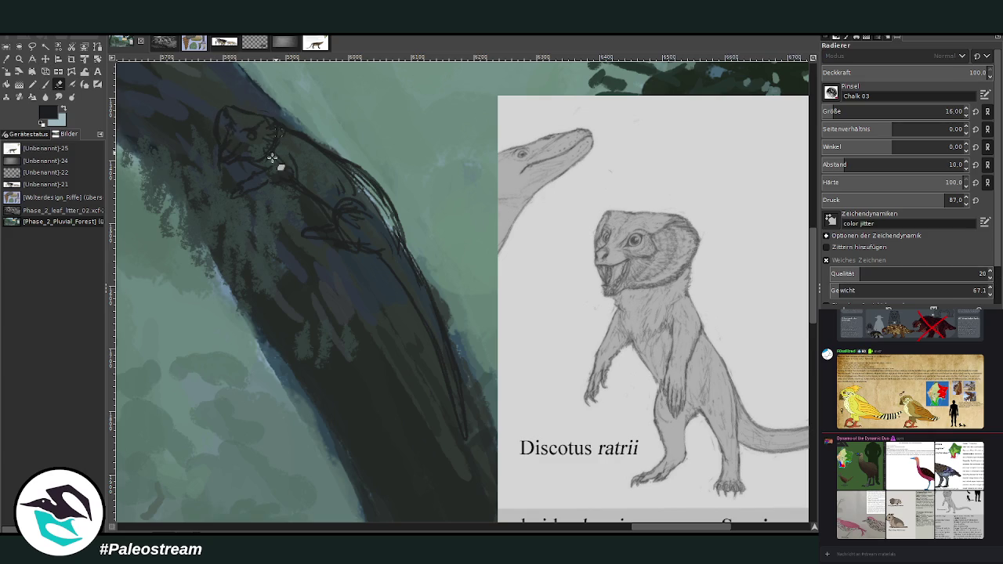
pyautogui.click(45, 84)
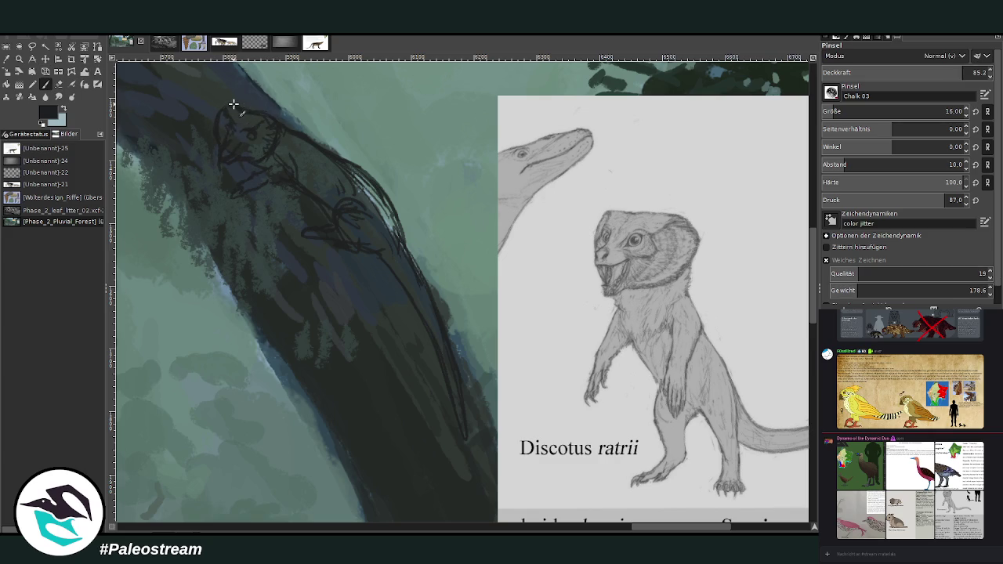
pyautogui.moveTo(219, 110); pyautogui.dragTo(294, 135)
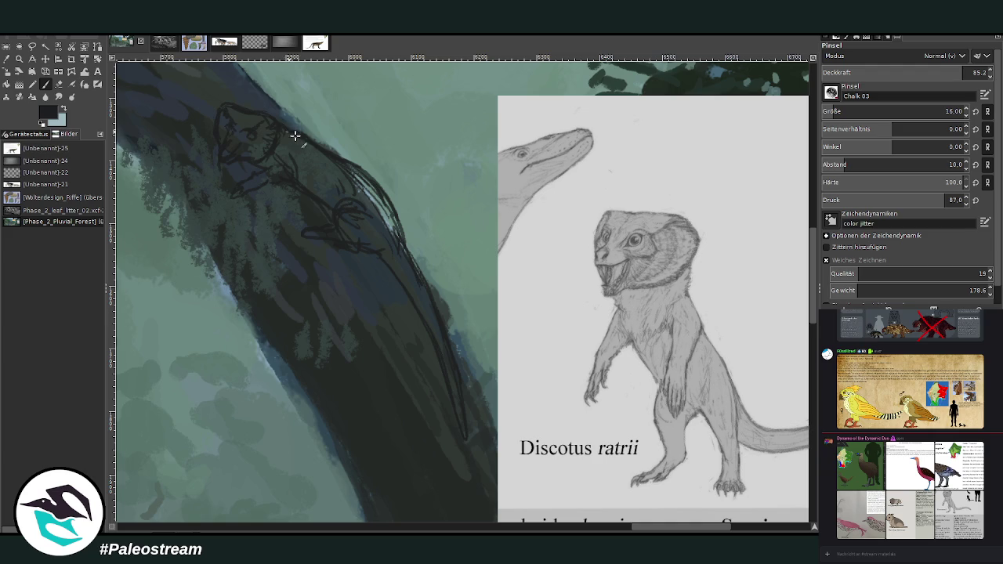
# Warp the mammal sketch, then pick a dark blue-grey from the trunk.
pyautogui.click(98, 72)
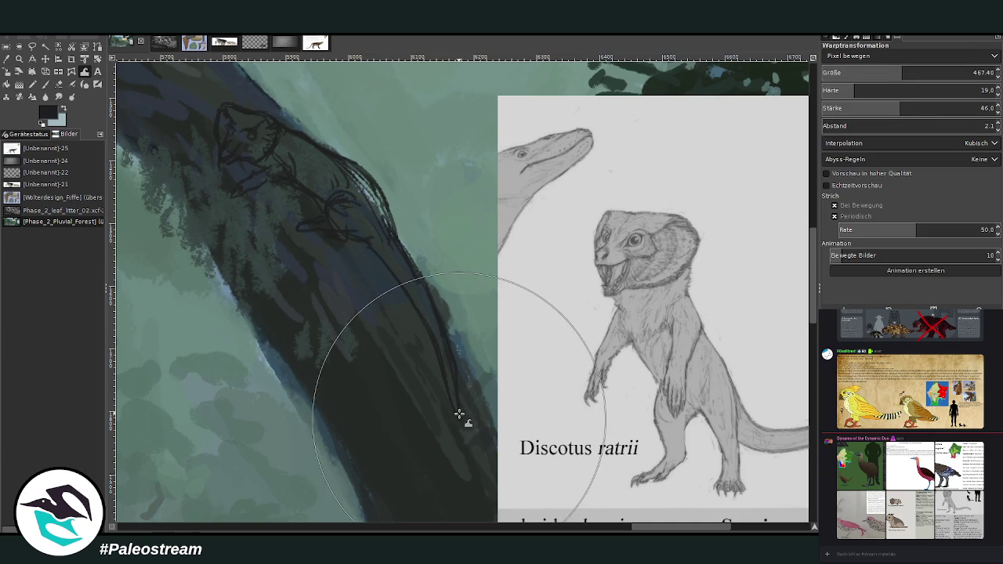
pyautogui.press('p')
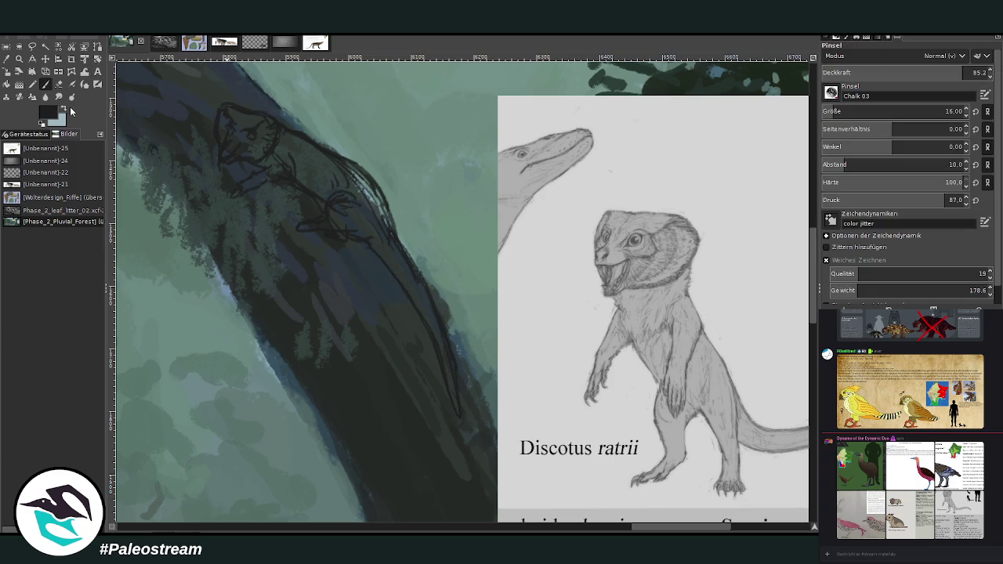
pyautogui.press('o')
pyautogui.click(372, 271)
# Paint dark blue-grey strokes over the creature's back, shoulder and head.
pyautogui.press('p')
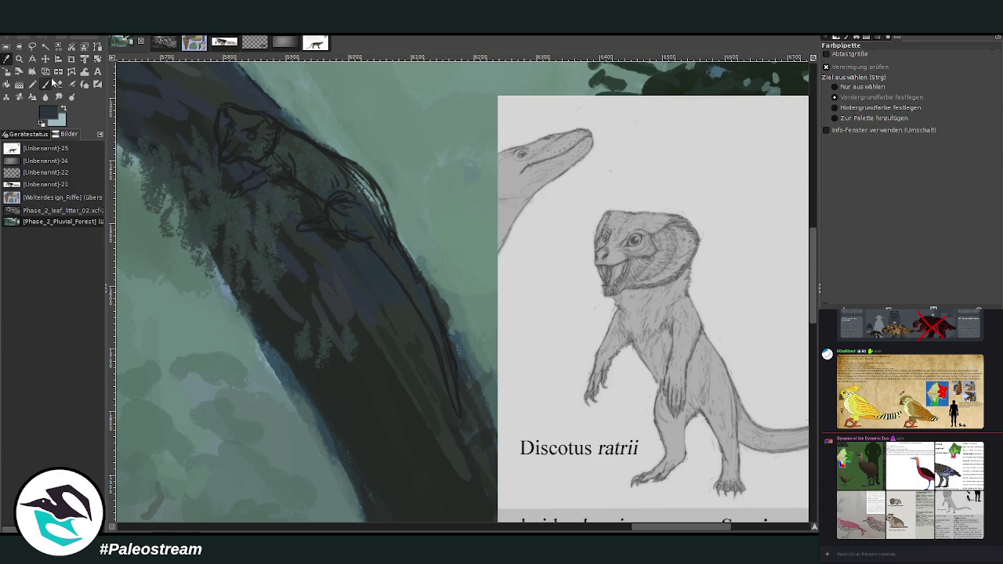
pyautogui.scroll(-5, 901, 72)
pyautogui.moveTo(348, 197); pyautogui.dragTo(388, 236)
pyautogui.moveTo(361, 180); pyautogui.dragTo(366, 183)
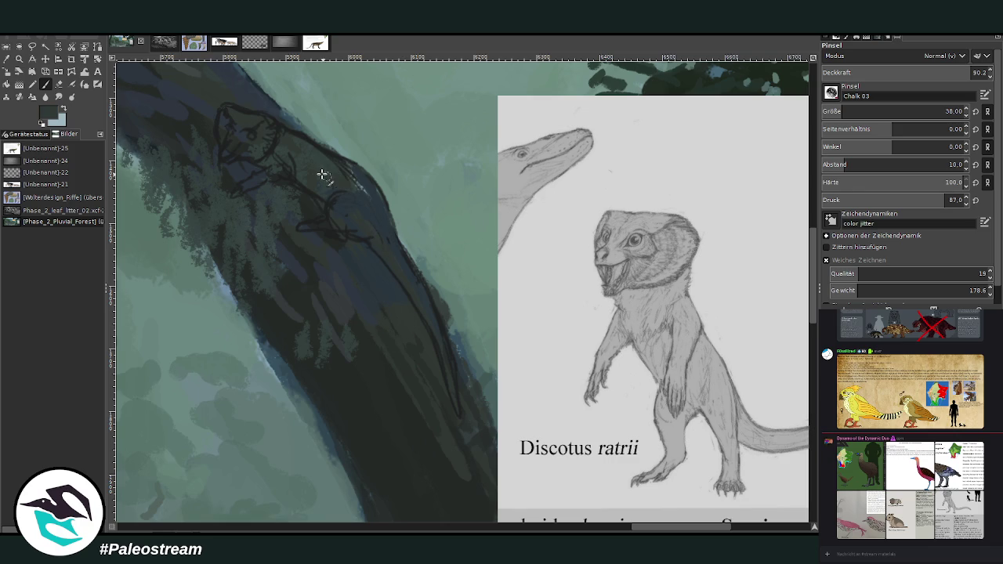
pyautogui.keyDown('ctrl'); pyautogui.click(292, 182); pyautogui.keyUp('ctrl')
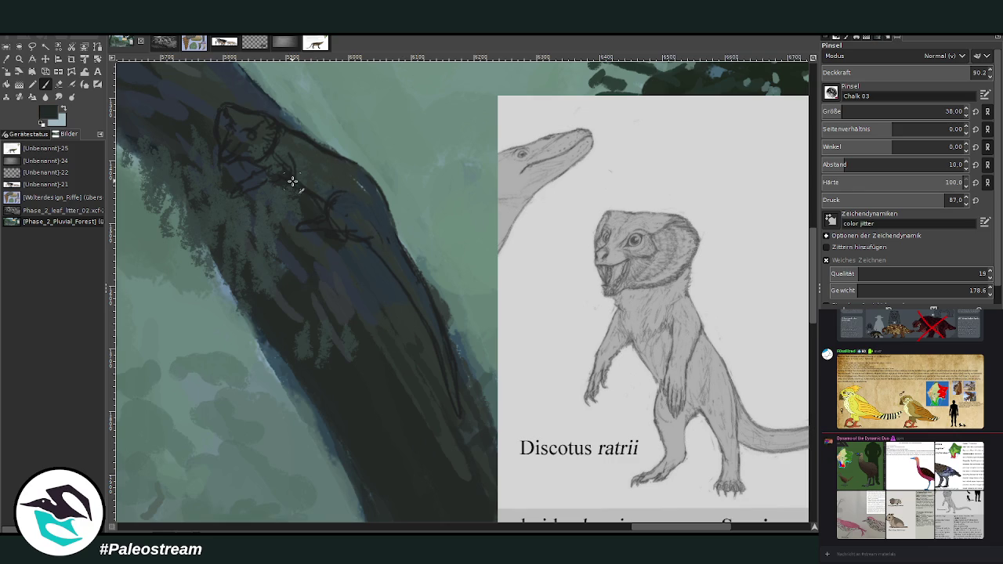
pyautogui.moveTo(256, 139)
pyautogui.mouseDown()
pyautogui.moveTo(298, 164)
pyautogui.moveTo(321, 195)
pyautogui.moveTo(349, 161)
pyautogui.mouseUp()
pyautogui.moveTo(455, 406)
pyautogui.mouseDown()
pyautogui.moveTo(439, 347)
pyautogui.moveTo(384, 250)
pyautogui.mouseUp()
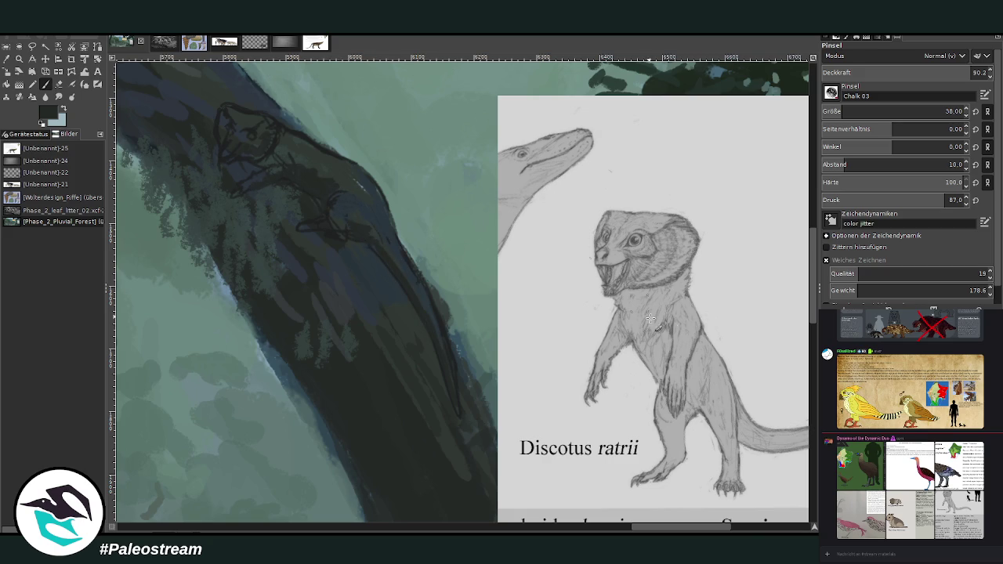
# Darken the head and cover the light sketch marks around the neck with darker trunk tones.
pyautogui.keyDown('ctrl'); pyautogui.click(370, 183); pyautogui.keyUp('ctrl')
pyautogui.moveTo(236, 117); pyautogui.dragTo(275, 129)
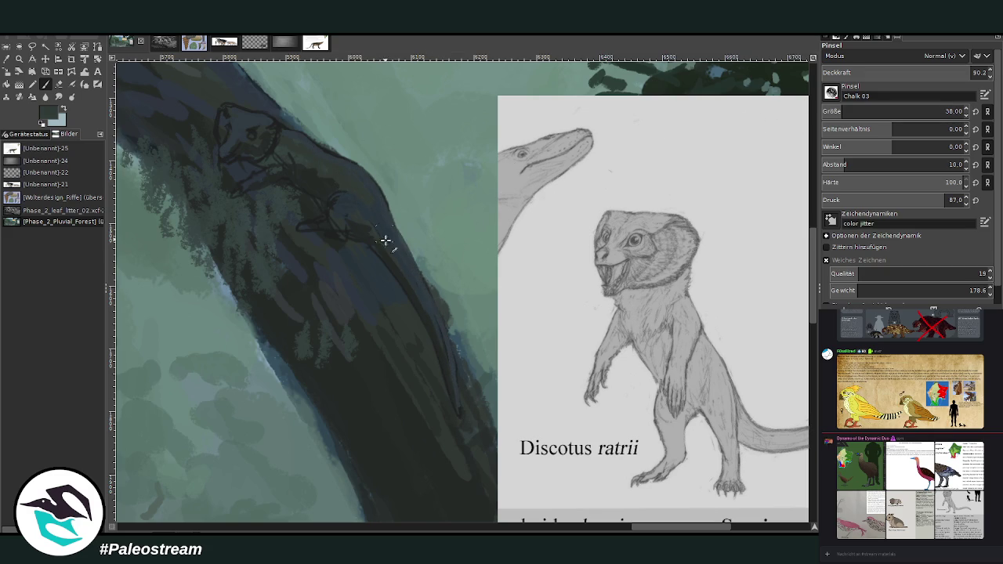
pyautogui.keyDown('ctrl'); pyautogui.click(385, 478); pyautogui.keyUp('ctrl')
pyautogui.moveTo(326, 182)
pyautogui.mouseDown()
pyautogui.moveTo(307, 161)
pyautogui.moveTo(275, 170)
pyautogui.moveTo(262, 162)
pyautogui.moveTo(343, 183)
pyautogui.moveTo(341, 212)
pyautogui.moveTo(360, 212)
pyautogui.moveTo(340, 232)
pyautogui.moveTo(392, 258)
pyautogui.moveTo(451, 348)
pyautogui.mouseUp()
pyautogui.press('less')
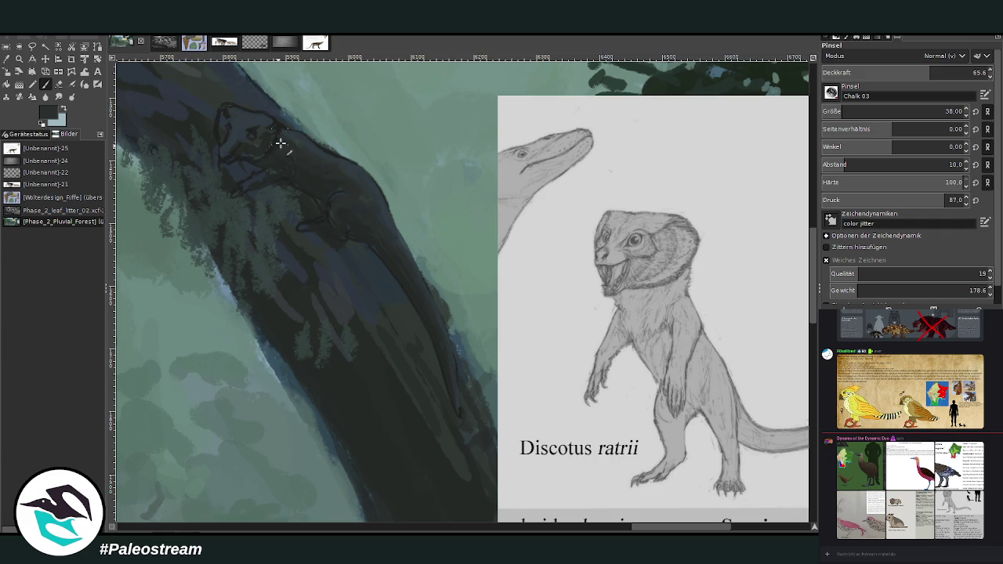
pyautogui.keyDown('ctrl'); pyautogui.click(304, 142); pyautogui.keyUp('ctrl')
# Shrink the brush to 21 and darken the head, eye area and back edge with sampled dark tones.
pyautogui.click(863, 109)
pyautogui.click(948, 71)
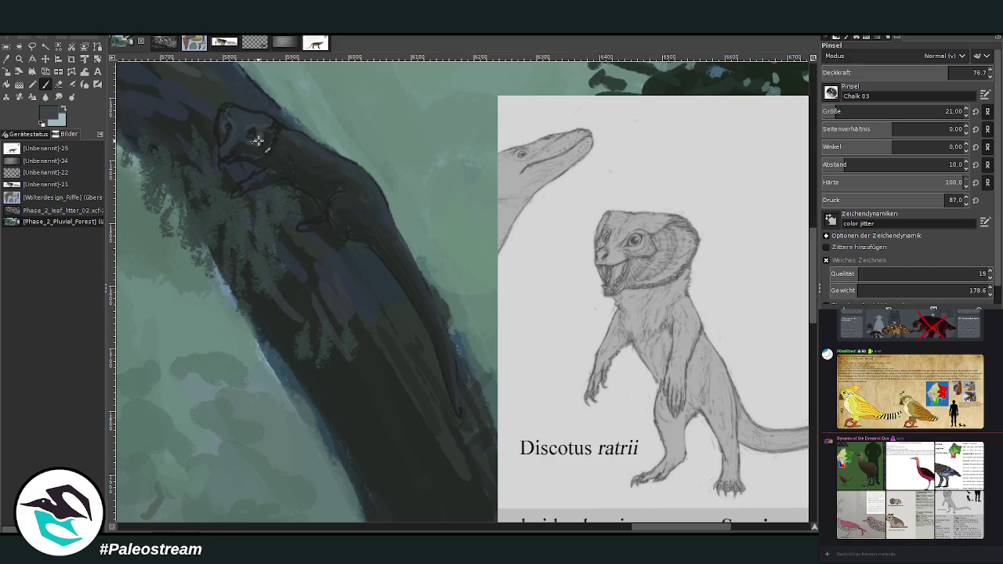
pyautogui.keyDown('ctrl'); pyautogui.click(692, 355); pyautogui.keyUp('ctrl')
pyautogui.moveTo(252, 134); pyautogui.dragTo(245, 141)
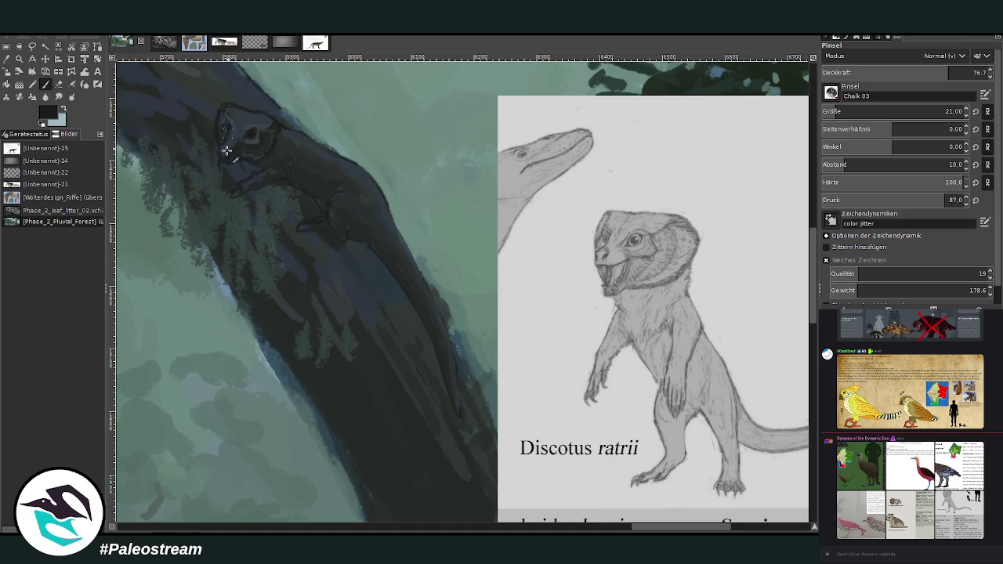
pyautogui.keyDown('ctrl'); pyautogui.click(255, 119); pyautogui.keyUp('ctrl')
pyautogui.moveTo(274, 121); pyautogui.dragTo(382, 199)
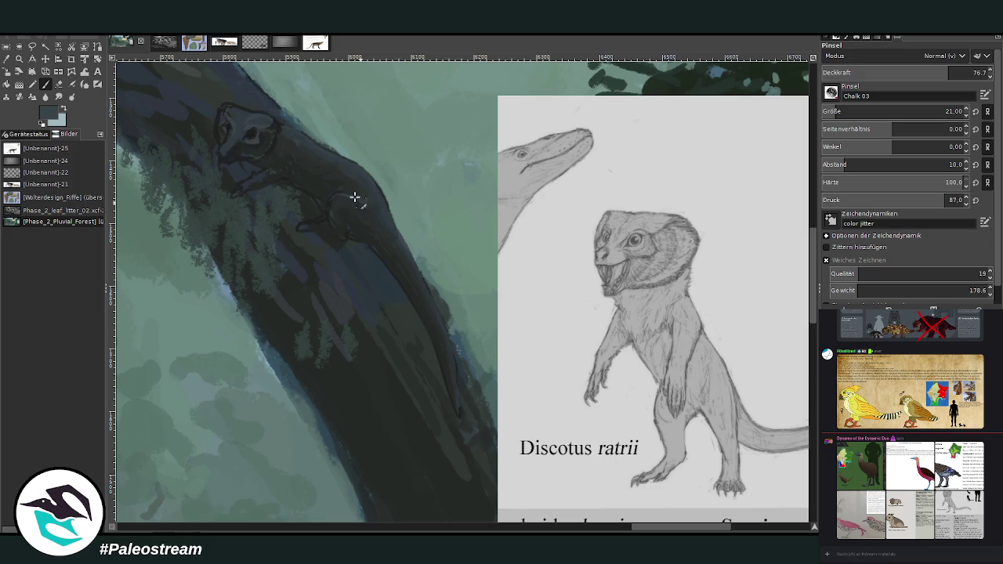
pyautogui.click(908, 73)
pyautogui.keyDown('ctrl'); pyautogui.click(368, 210); pyautogui.keyUp('ctrl')
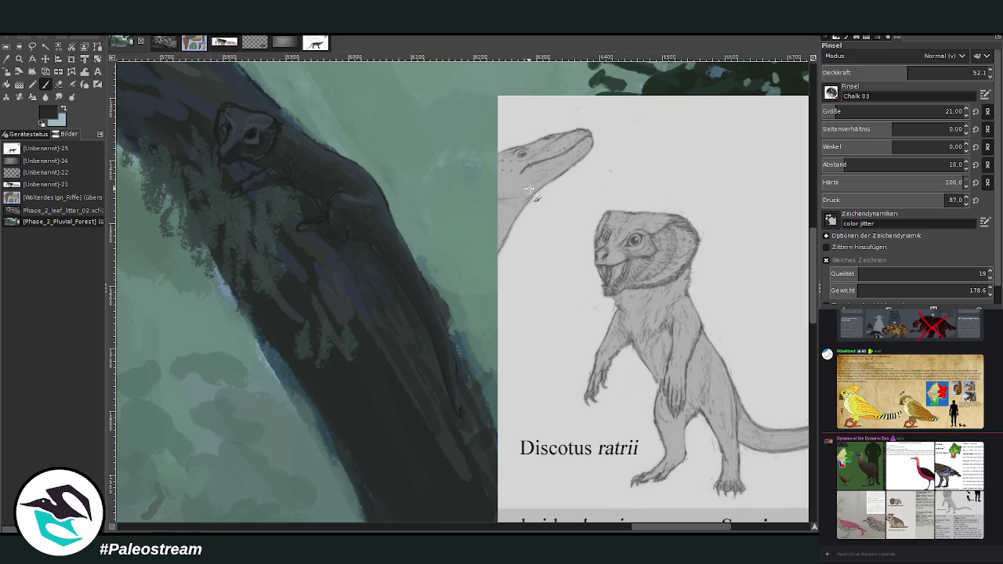
# Shade the mammal's face darker at about 43 opacity to define its eye and muzzle.
pyautogui.click(949, 69)
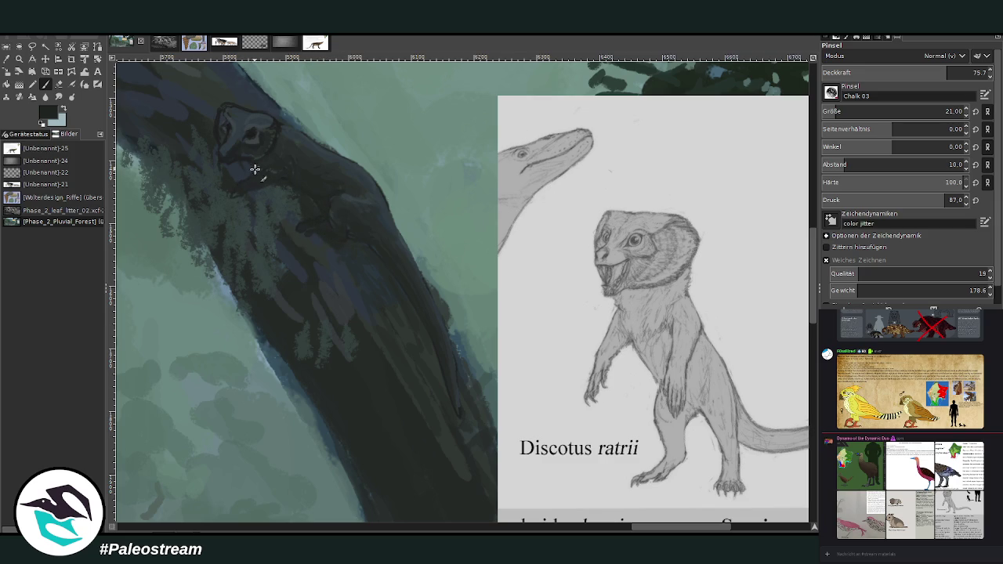
pyautogui.press('x')
pyautogui.click(892, 70)
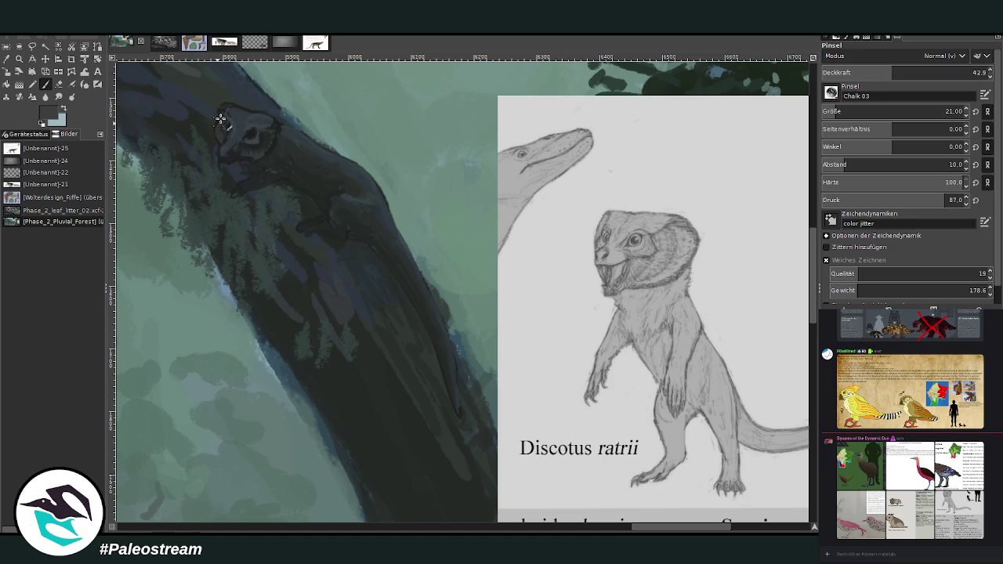
pyautogui.keyDown('ctrl'); pyautogui.click(253, 130); pyautogui.keyUp('ctrl')
pyautogui.moveTo(254, 130)
pyautogui.mouseDown()
pyautogui.moveTo(266, 131)
pyautogui.moveTo(261, 152)
pyautogui.mouseUp()
pyautogui.keyDown('ctrl'); pyautogui.click(298, 132); pyautogui.keyUp('ctrl')
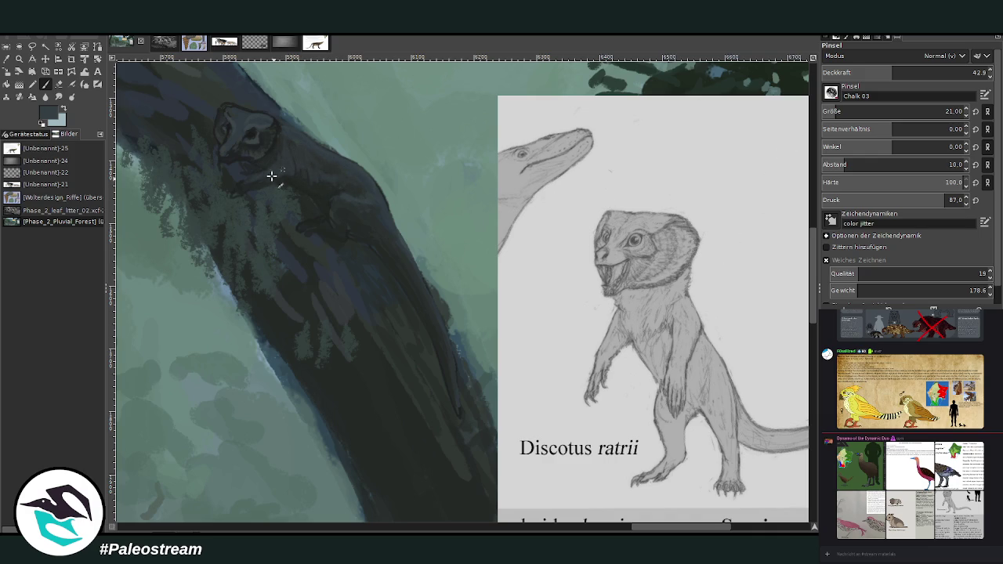
# Set a dark trunk colour at 71.9 opacity, zoom out, and hide the Discotus reference card.
pyautogui.keyDown('ctrl'); pyautogui.click(329, 226); pyautogui.keyUp('ctrl')
pyautogui.click(922, 71)
pyautogui.moveTo(922, 70); pyautogui.dragTo(942, 71)
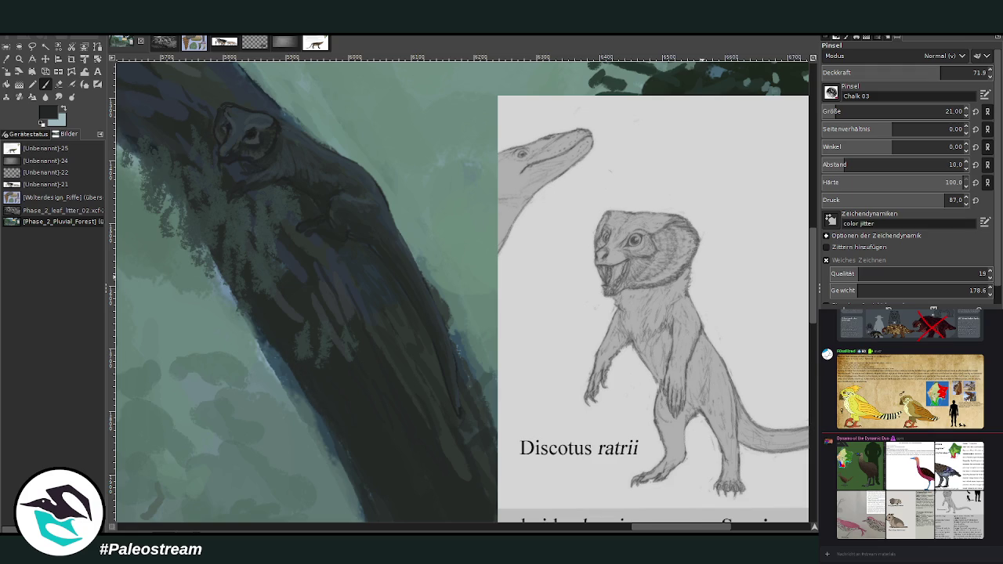
pyautogui.scroll(-3, 461, 271)
pyautogui.scroll(-1, 461, 271)
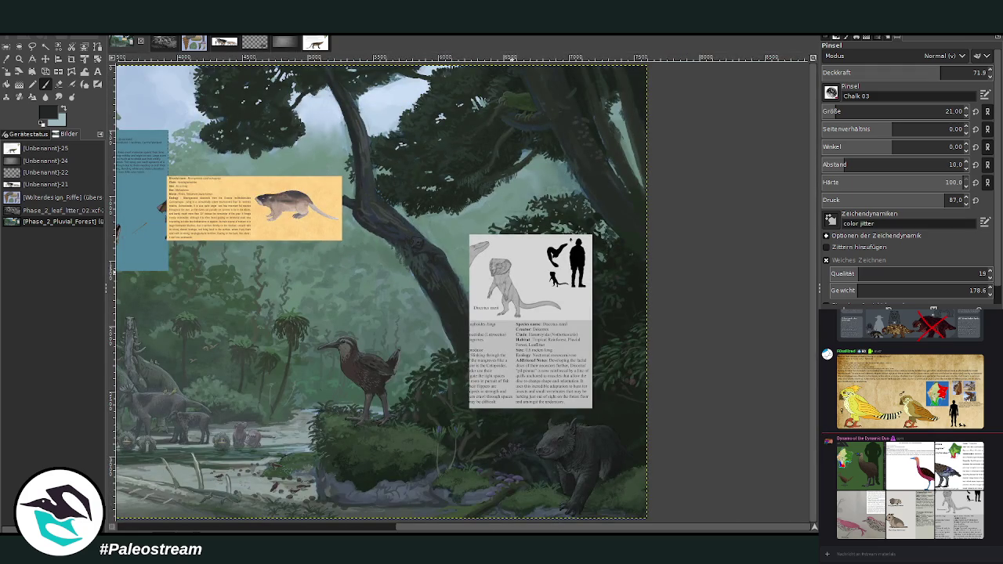
pyautogui.press('Delete')
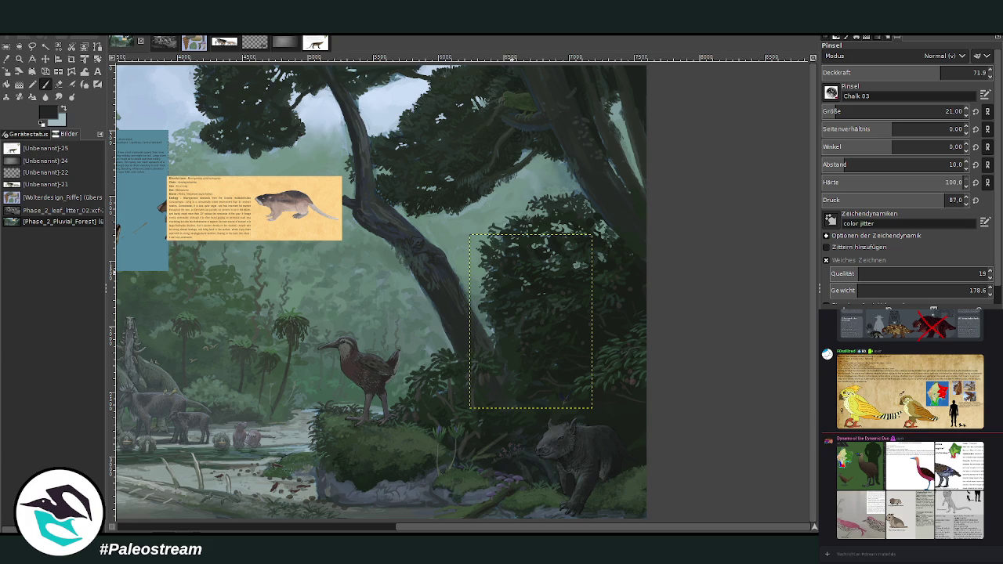
pyautogui.press('-')
pyautogui.press('-')
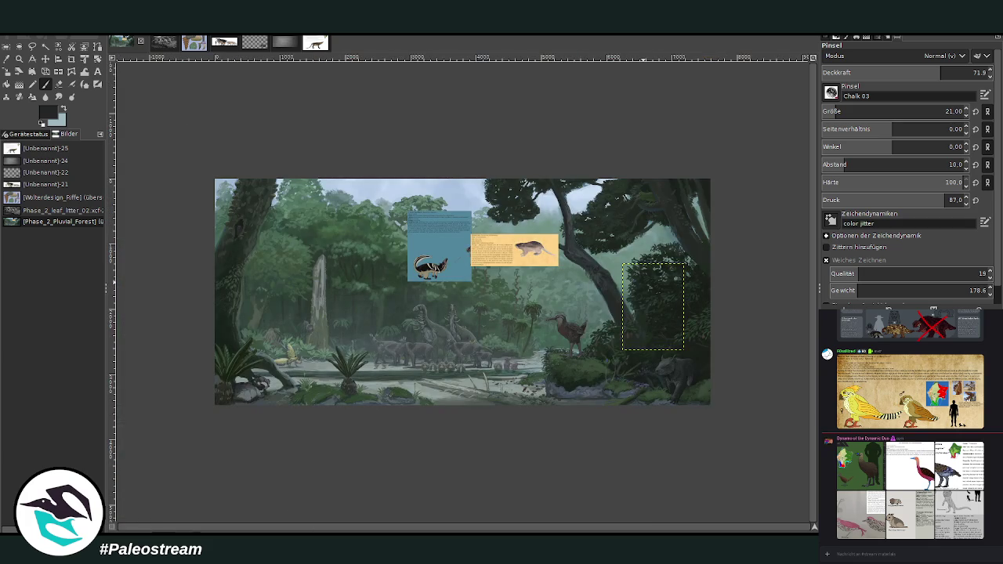
pyautogui.click(19, 59)
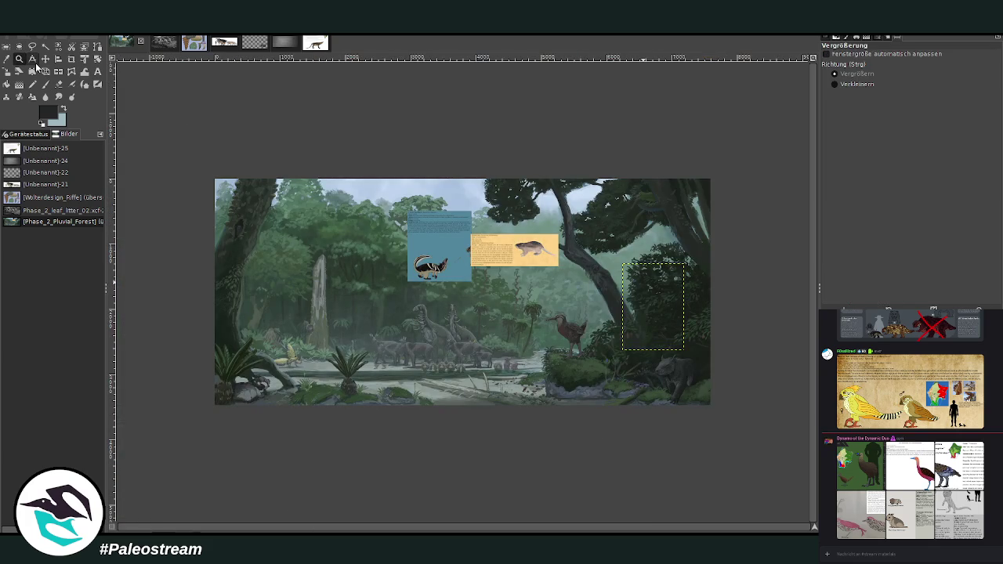
pyautogui.moveTo(286, 162); pyautogui.dragTo(682, 427)
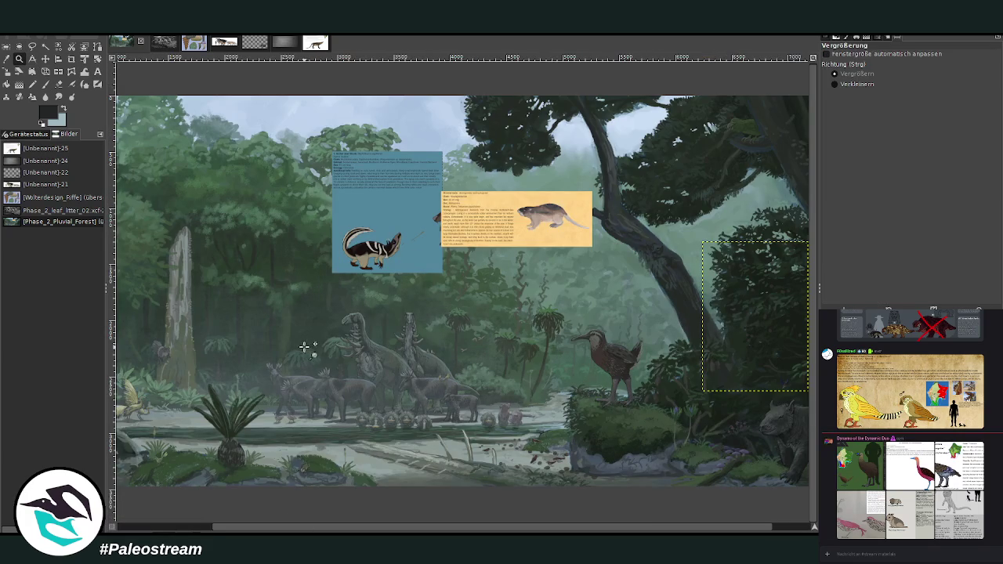
pyautogui.moveTo(410, 530); pyautogui.dragTo(450, 530)
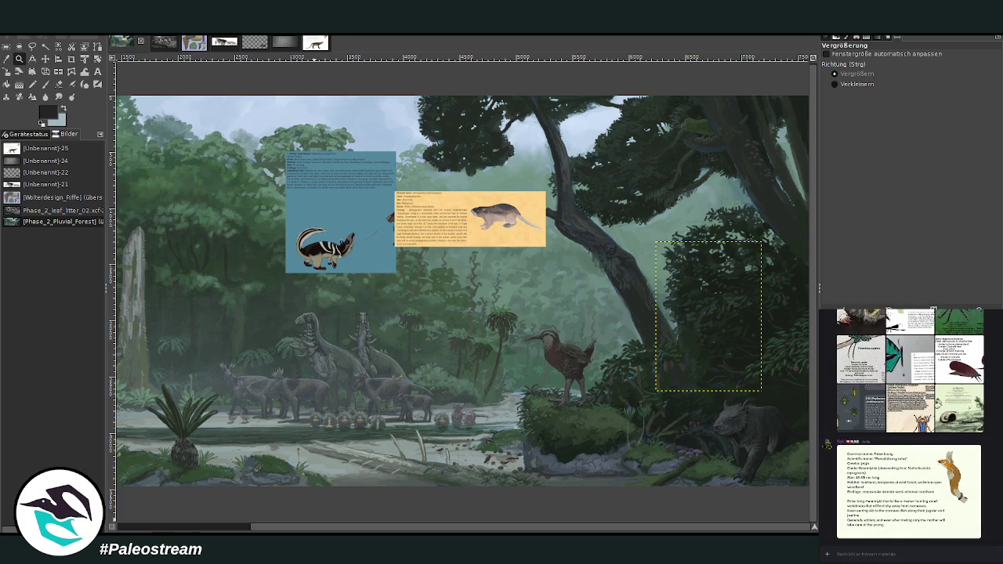
pyautogui.hscroll(-3, 316, 531)
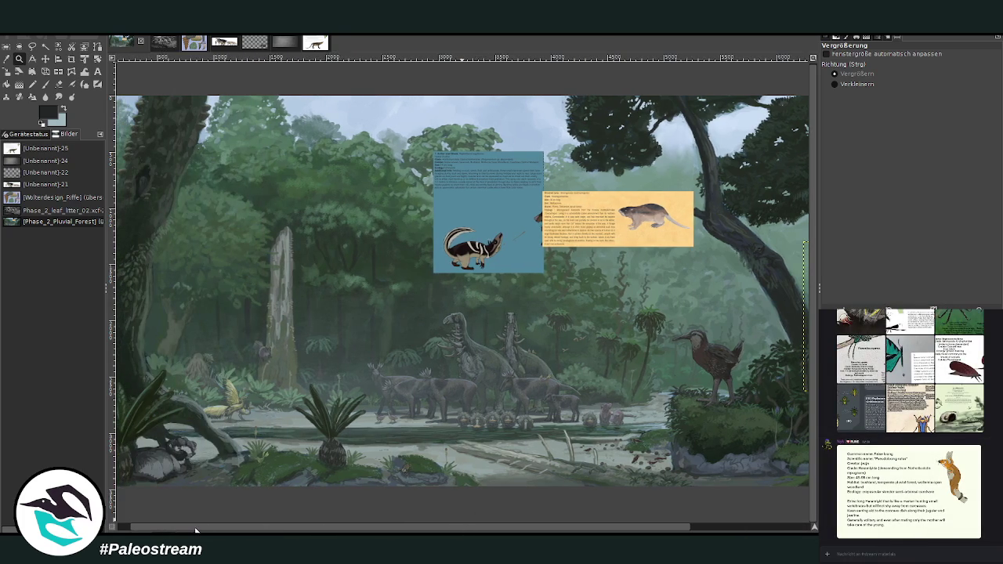
pyautogui.hscroll(3, 274, 532)
pyautogui.hscroll(-3, 194, 528)
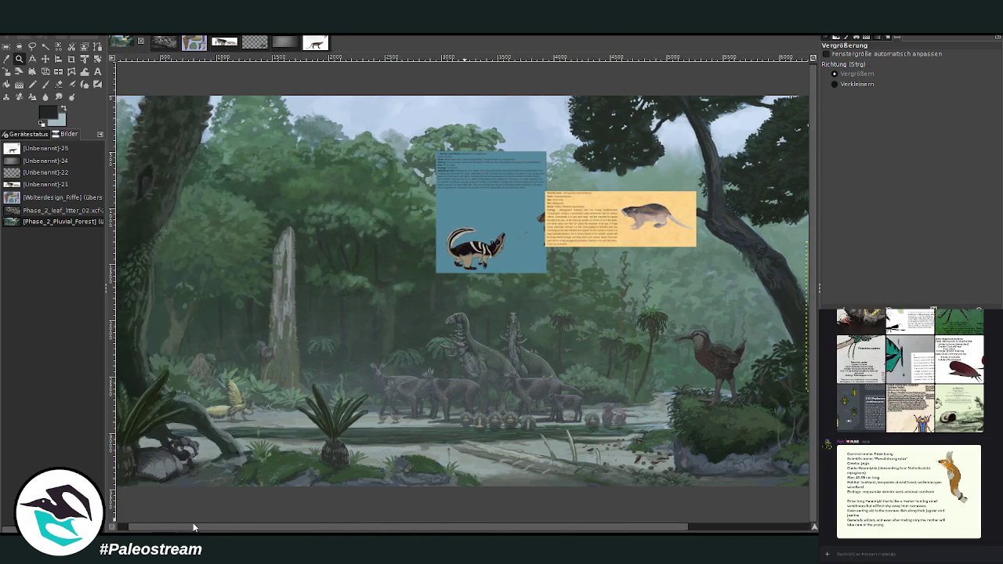
pyautogui.moveTo(194, 527)
pyautogui.mouseDown()
pyautogui.moveTo(176, 529)
pyautogui.moveTo(354, 525)
pyautogui.mouseUp()
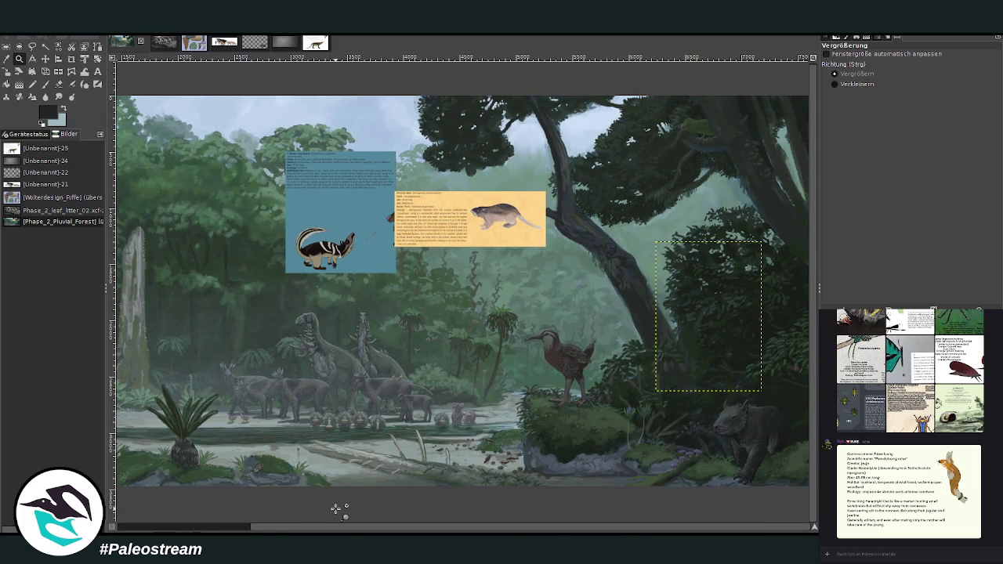
pyautogui.moveTo(333, 530); pyautogui.dragTo(533, 407)
pyautogui.moveTo(493, 278); pyautogui.dragTo(662, 459)
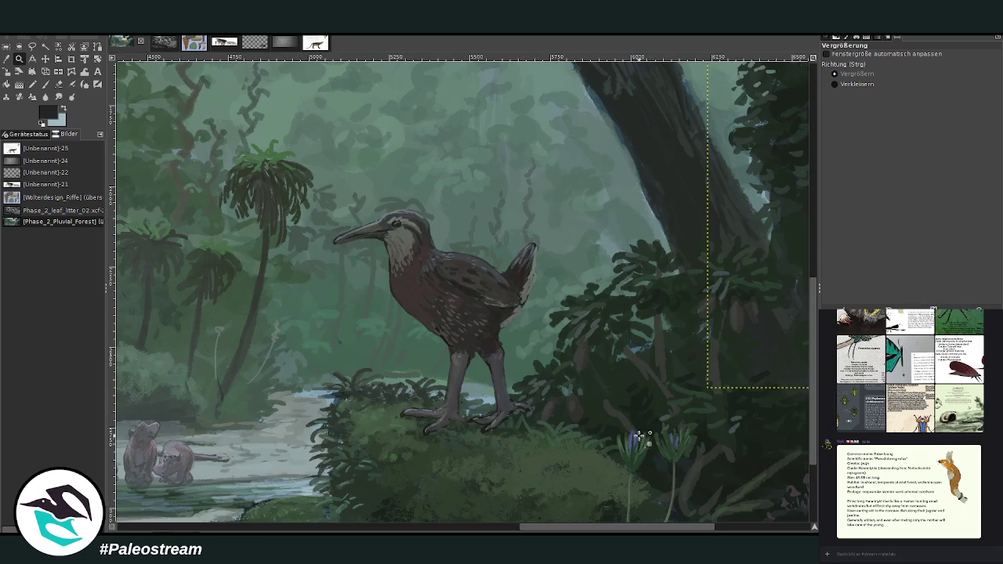
# Select the copied rail bird layer, crop it tightly around the bird, and flip it horizontally.
pyautogui.click(44, 59)
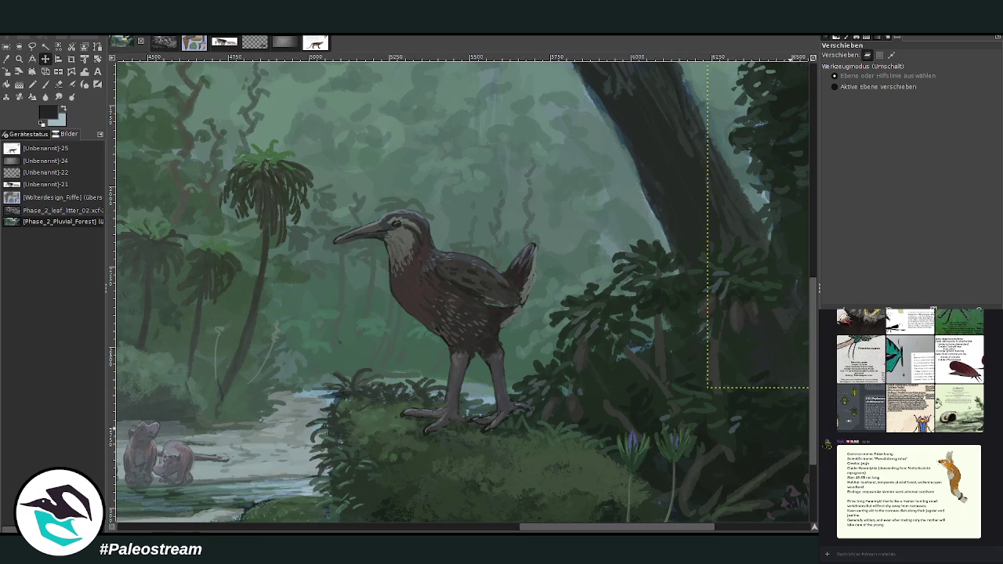
pyautogui.hotkey('ctrl', 'shift', 'a')
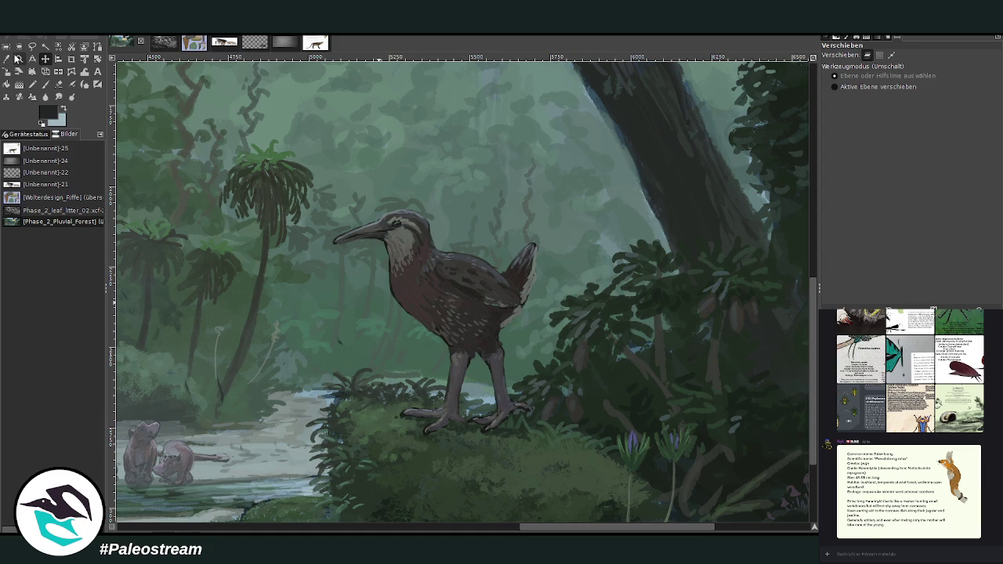
pyautogui.click(166, 237)
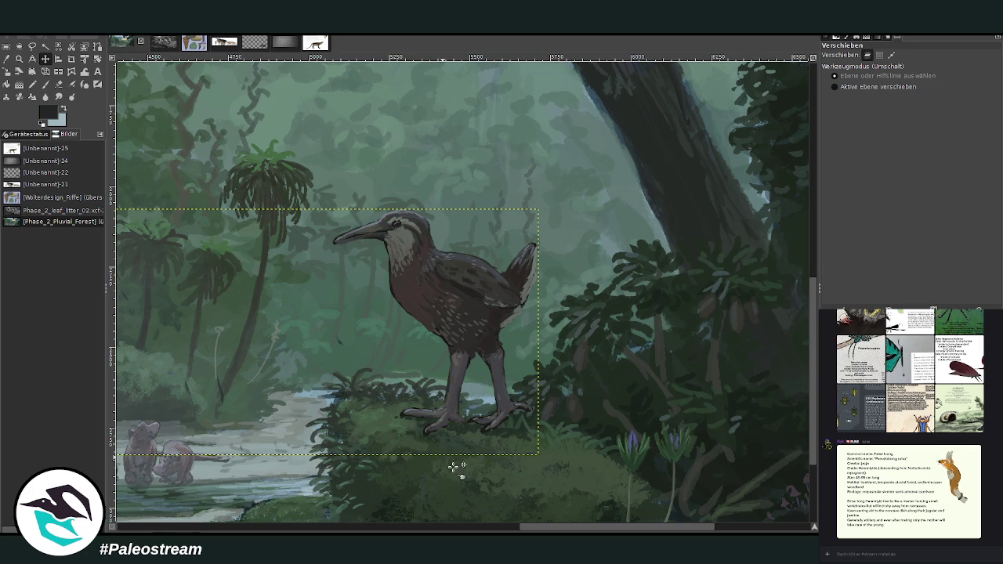
pyautogui.moveTo(554, 528)
pyautogui.mouseDown()
pyautogui.moveTo(409, 530)
pyautogui.moveTo(528, 530)
pyautogui.mouseUp()
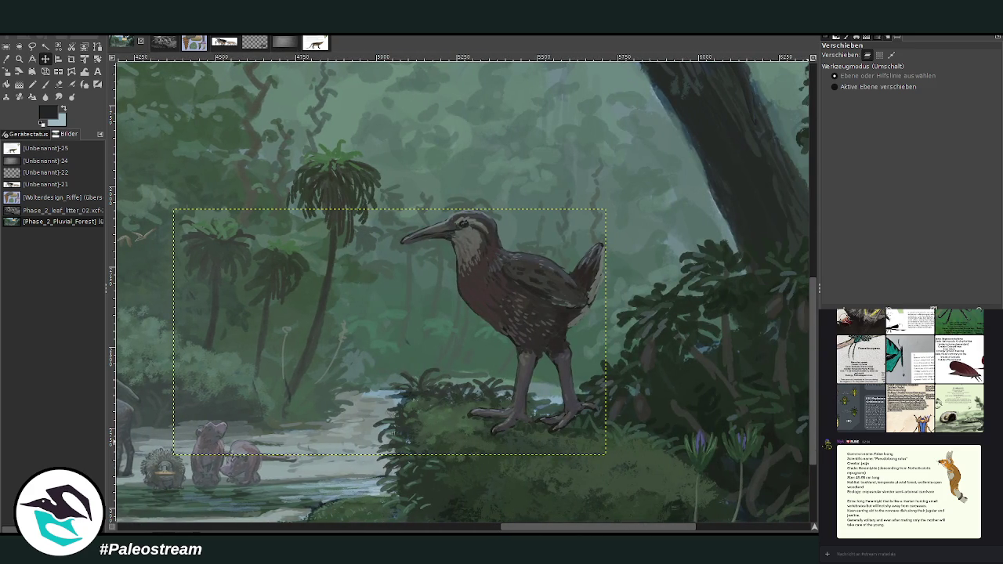
pyautogui.click(72, 59)
pyautogui.moveTo(396, 210); pyautogui.dragTo(641, 438)
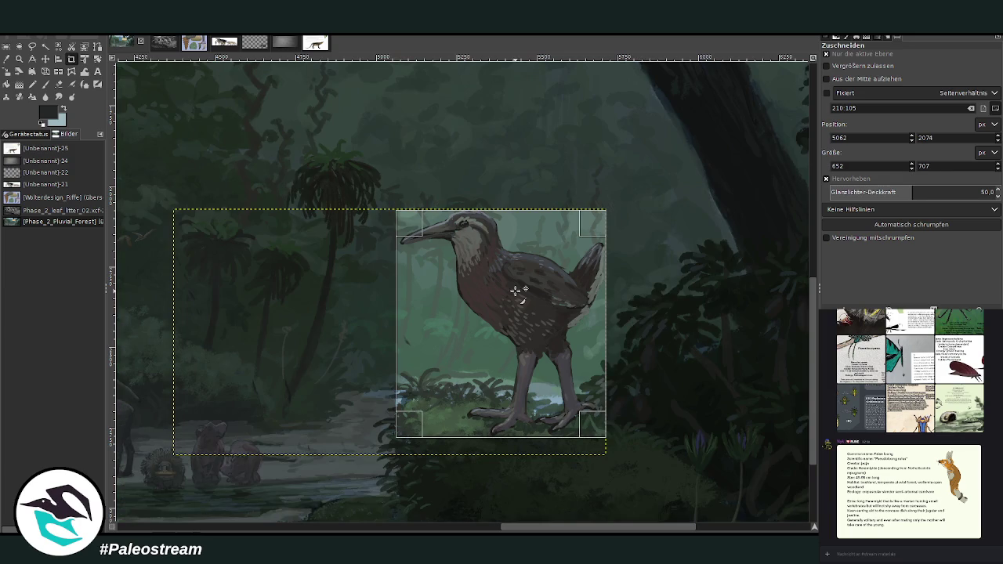
pyautogui.moveTo(512, 218); pyautogui.dragTo(512, 215)
pyautogui.click(511, 278)
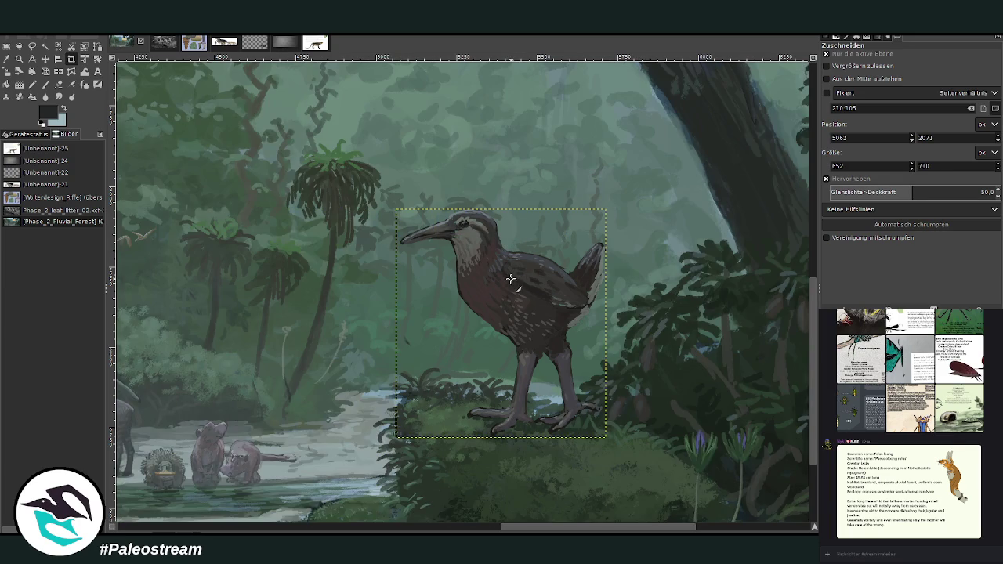
pyautogui.click(59, 72)
pyautogui.click(475, 291)
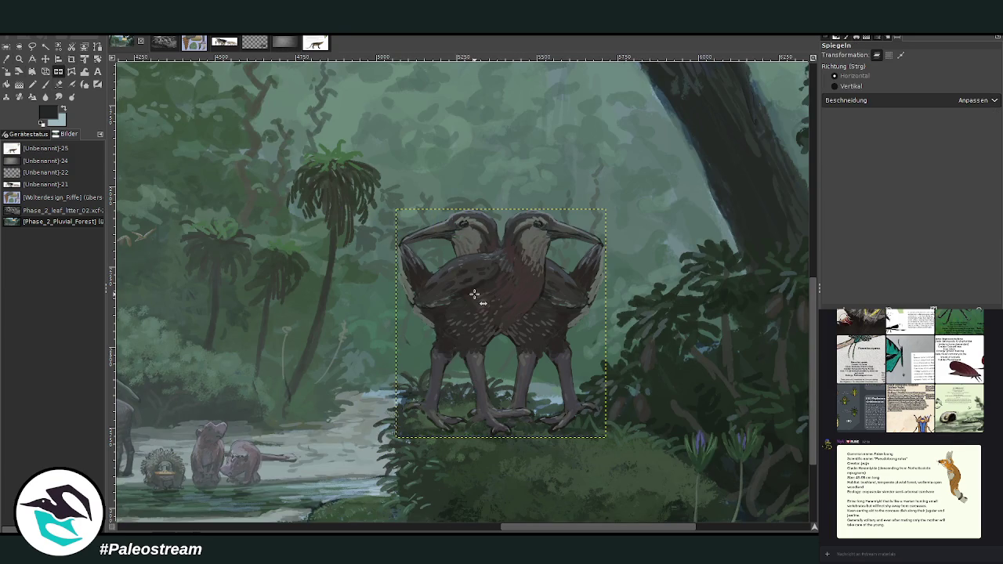
# Scale the mirrored bird down to 228×248 px and position it near the fern at left.
pyautogui.click(17, 75)
pyautogui.moveTo(605, 211); pyautogui.dragTo(511, 312)
pyautogui.moveTo(453, 380); pyautogui.dragTo(264, 417)
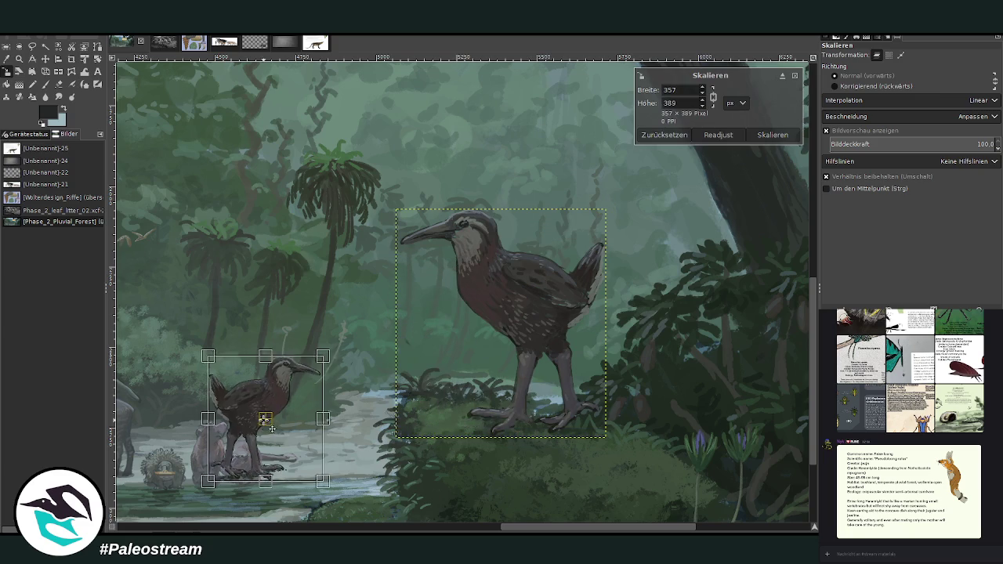
pyautogui.moveTo(500, 527); pyautogui.dragTo(465, 530)
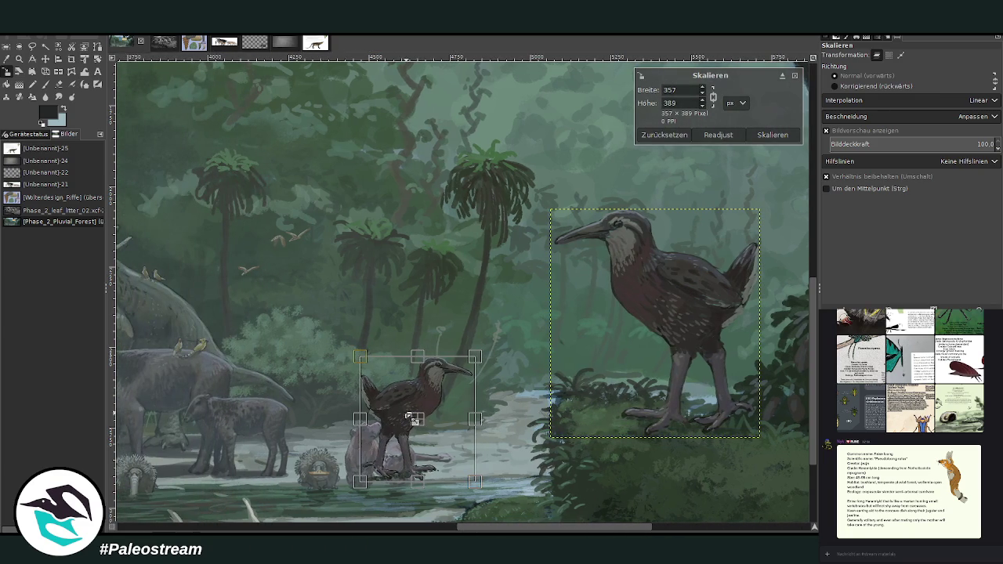
pyautogui.moveTo(412, 420); pyautogui.dragTo(260, 426)
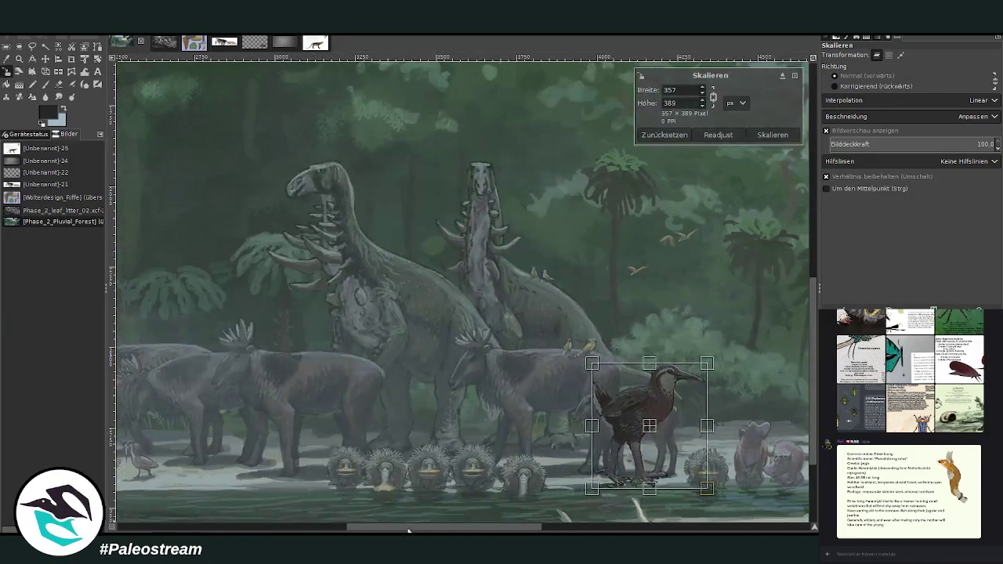
pyautogui.moveTo(524, 530); pyautogui.dragTo(402, 531)
pyautogui.moveTo(678, 423)
pyautogui.mouseDown()
pyautogui.moveTo(388, 424)
pyautogui.moveTo(360, 412)
pyautogui.mouseUp()
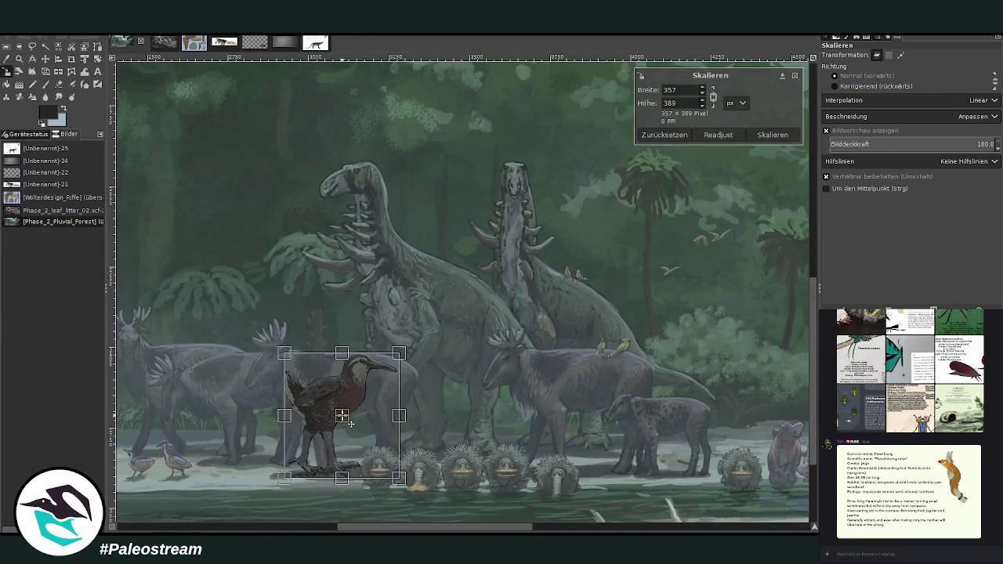
pyautogui.moveTo(417, 349)
pyautogui.mouseDown()
pyautogui.moveTo(392, 358)
pyautogui.moveTo(371, 386)
pyautogui.mouseUp()
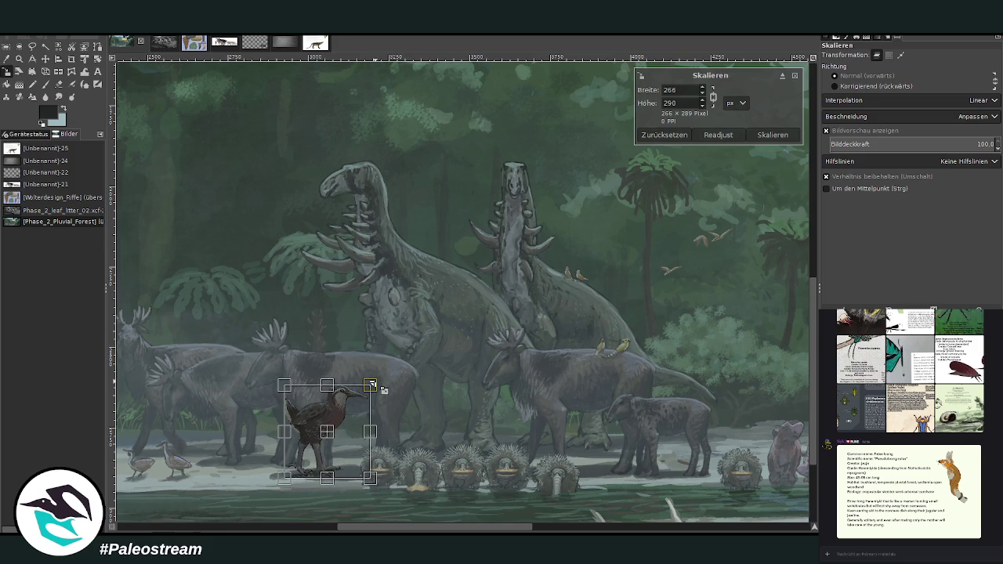
pyautogui.moveTo(399, 530); pyautogui.dragTo(297, 531)
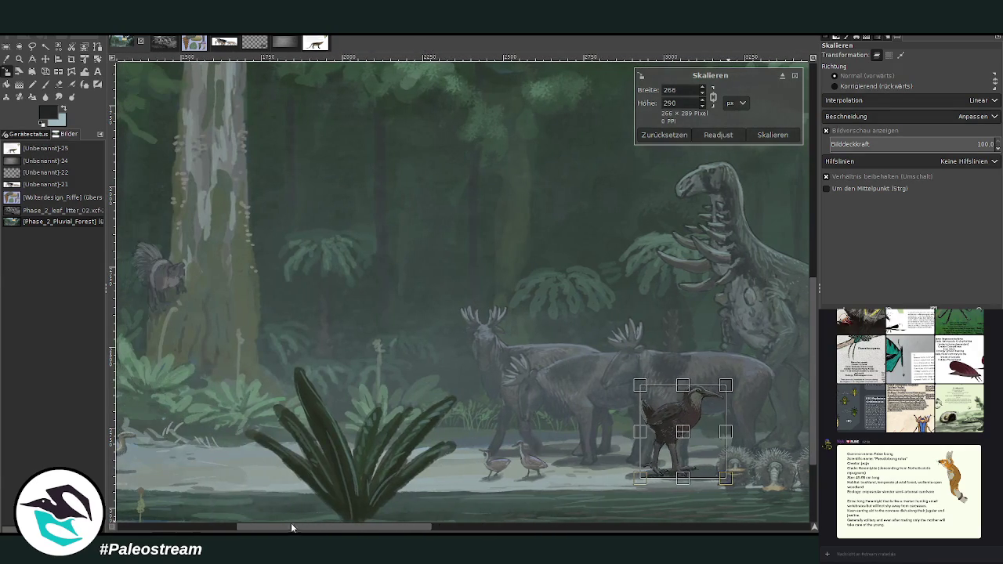
pyautogui.moveTo(728, 385); pyautogui.dragTo(726, 404)
pyautogui.moveTo(686, 446); pyautogui.dragTo(226, 433)
pyautogui.hscroll(-2, 350, 529)
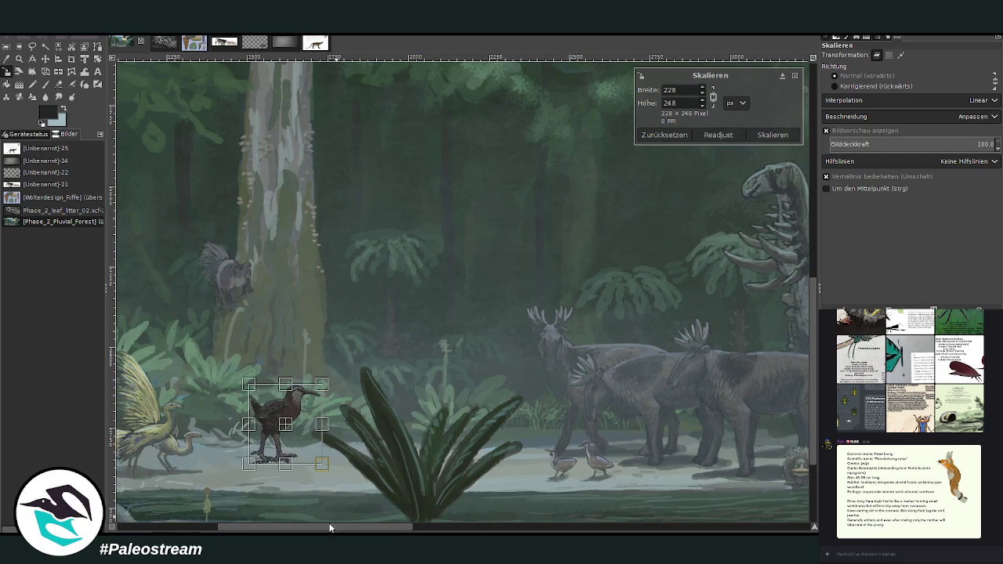
pyautogui.click(773, 135)
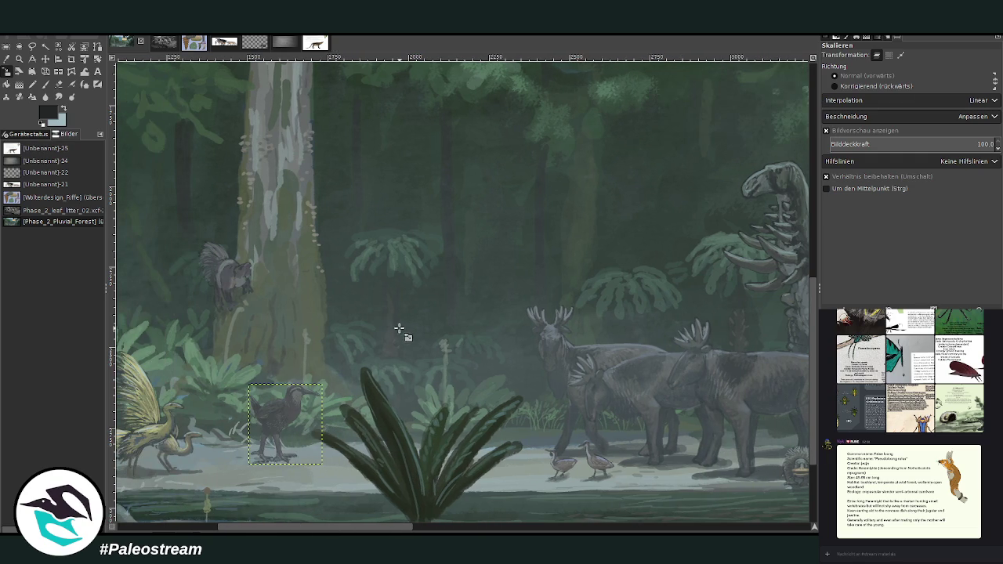
# Move the small bird just behind the large fern, nudge it into place, and anchor it.
pyautogui.click(45, 59)
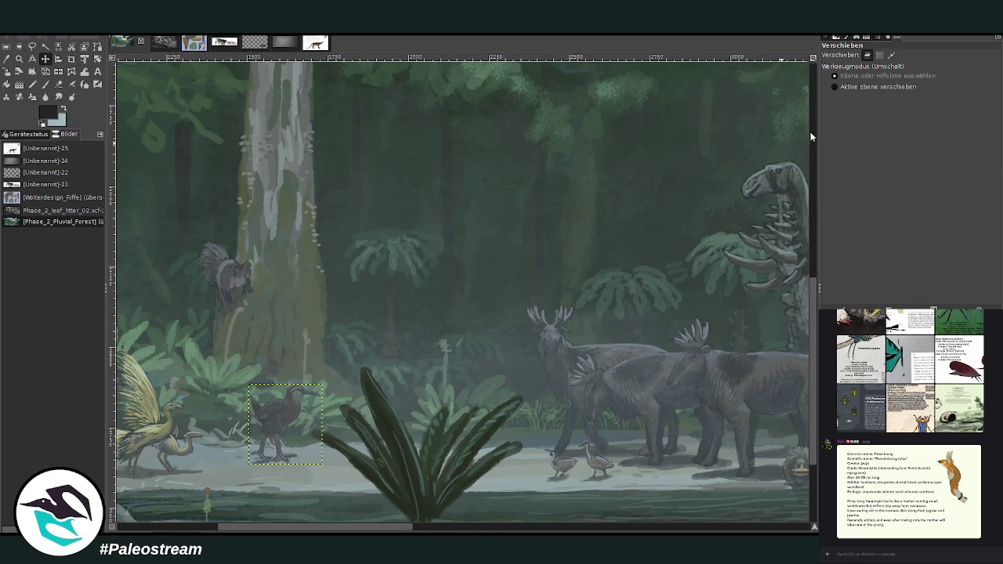
pyautogui.moveTo(302, 406); pyautogui.dragTo(400, 379)
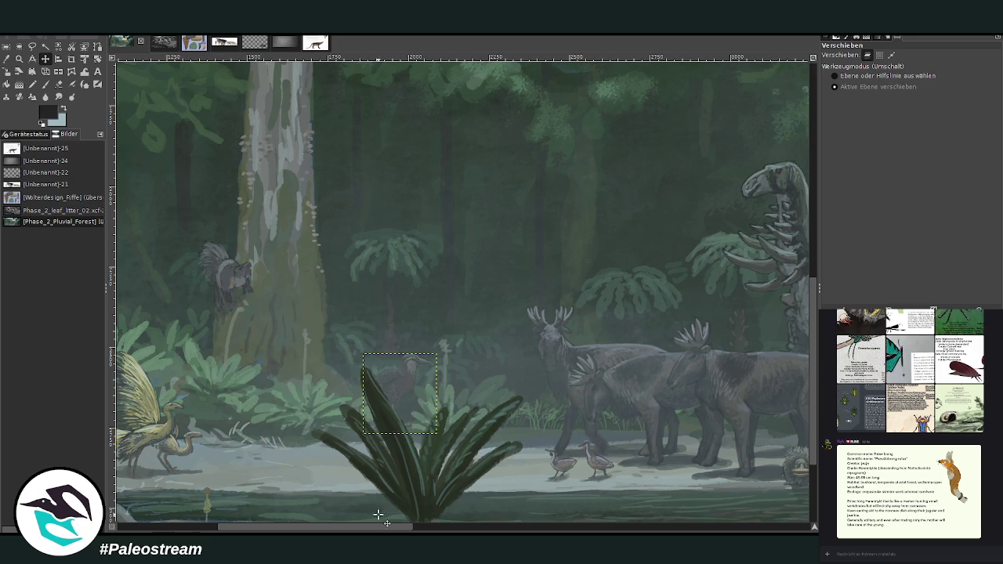
pyautogui.moveTo(369, 527); pyautogui.dragTo(377, 527)
pyautogui.moveTo(378, 376); pyautogui.dragTo(386, 383)
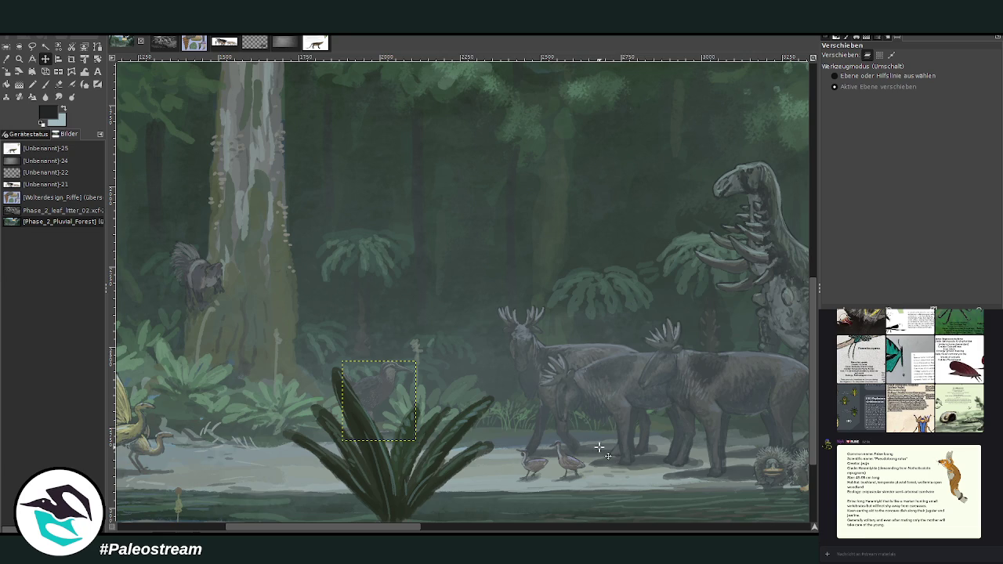
pyautogui.hotkey('ctrl', 'h')
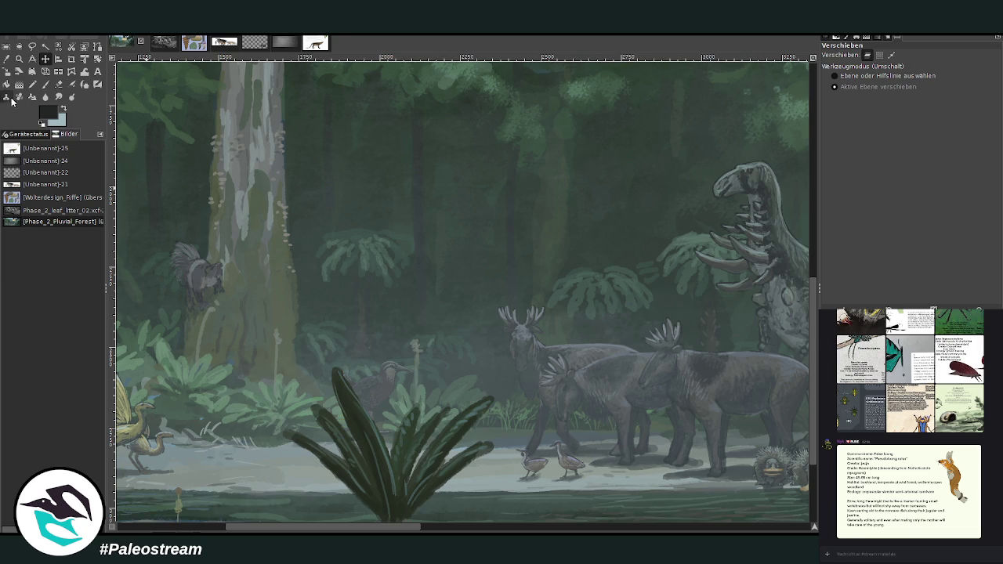
pyautogui.click(19, 59)
pyautogui.click(862, 84)
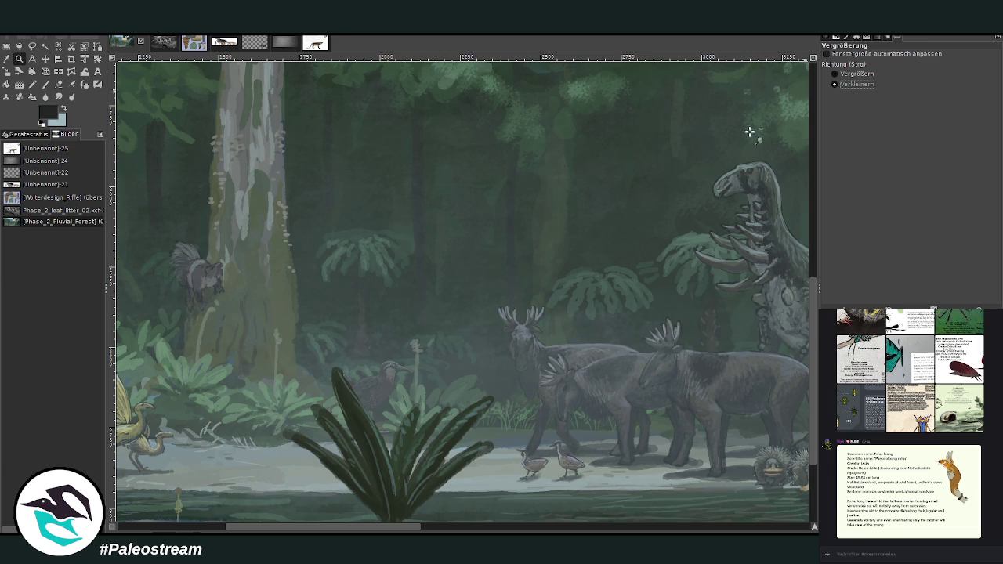
# Zoom out to view the whole forest, then paste the Discord Rhopalocheirus horridus sheet as a new image.
pyautogui.click(328, 207)
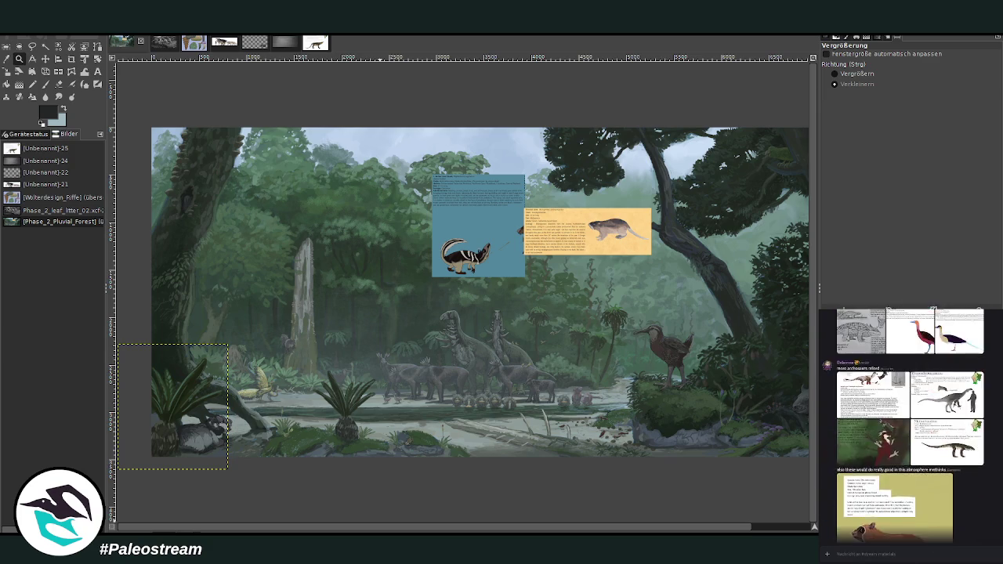
pyautogui.click(952, 451)
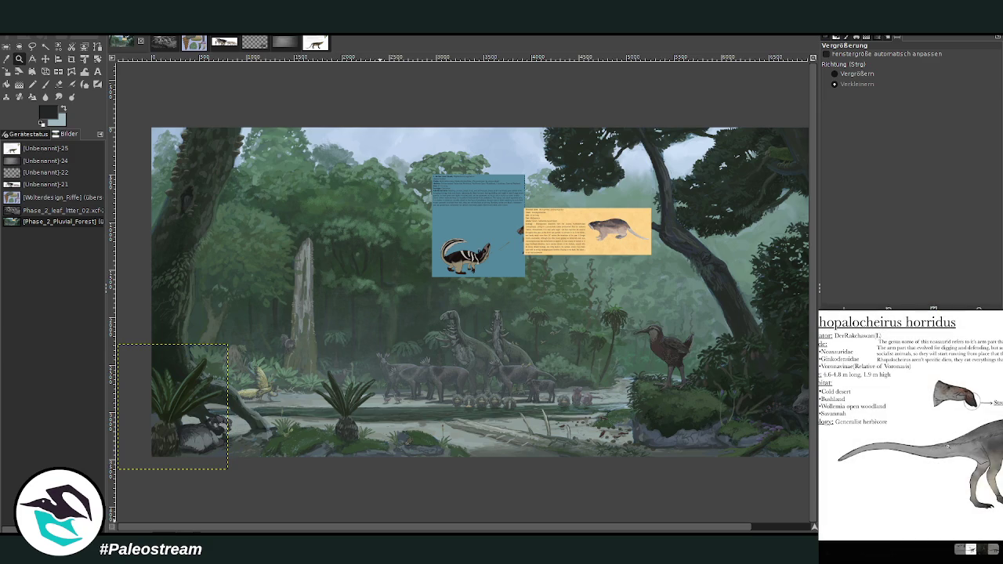
pyautogui.press('Escape')
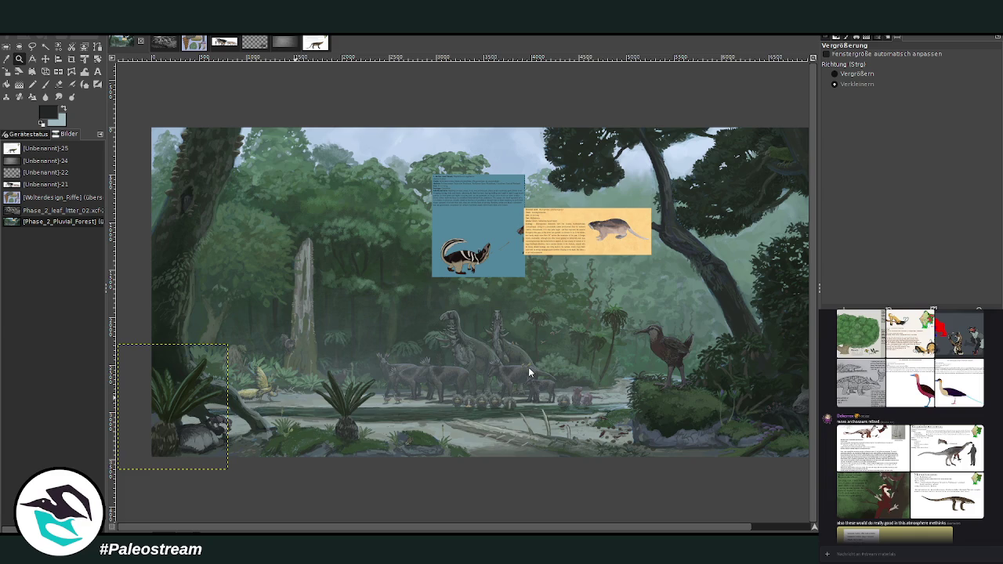
pyautogui.hotkey('ctrl', 'shift', 'v')
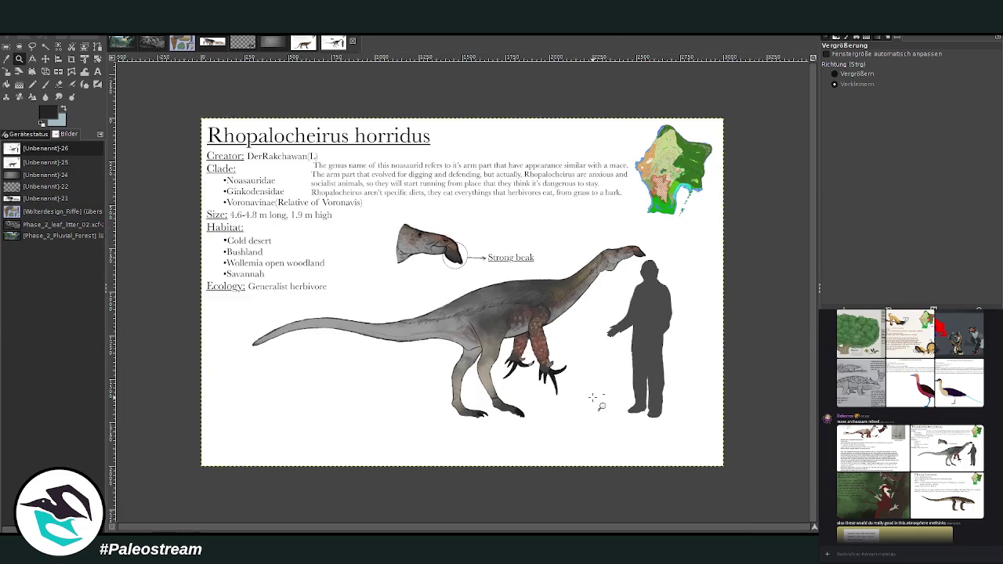
# Magnify the Rhopalocheirus horridus sheet with the Zoom tool so it fills the window.
pyautogui.click(847, 74)
pyautogui.moveTo(200, 110); pyautogui.dragTo(675, 435)
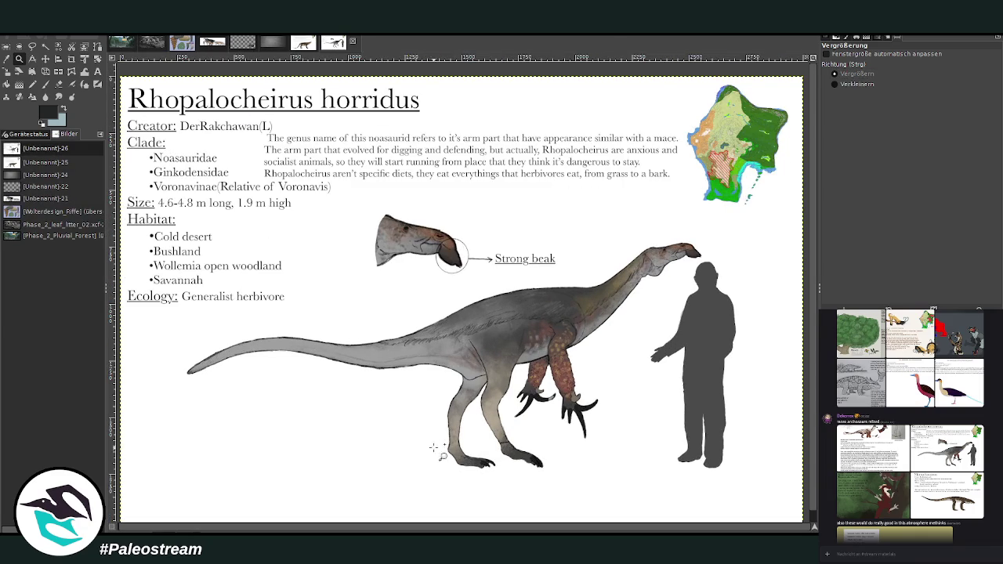
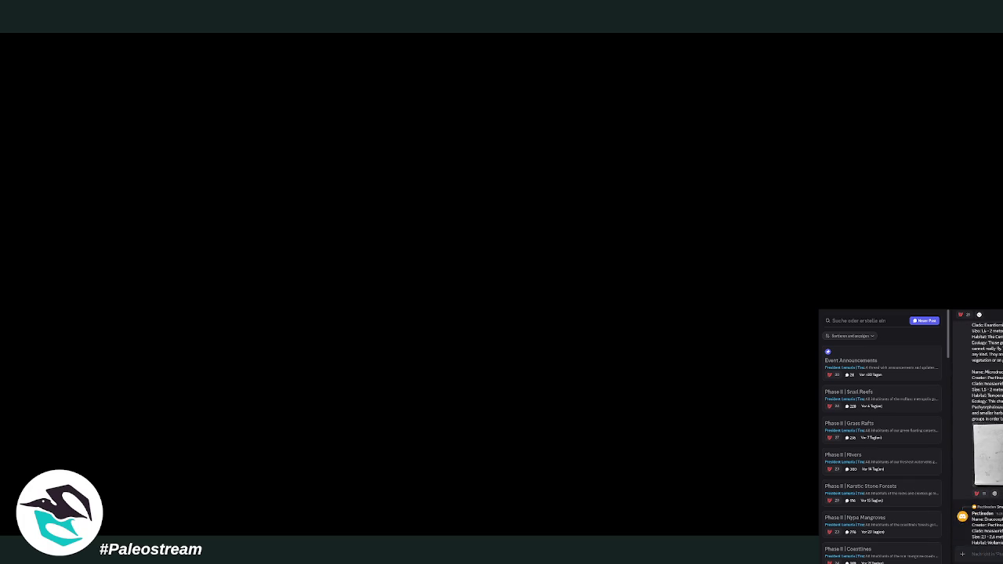
# Scroll down the Discord chat to read the later messages.
pyautogui.scroll(-5, 978, 431)
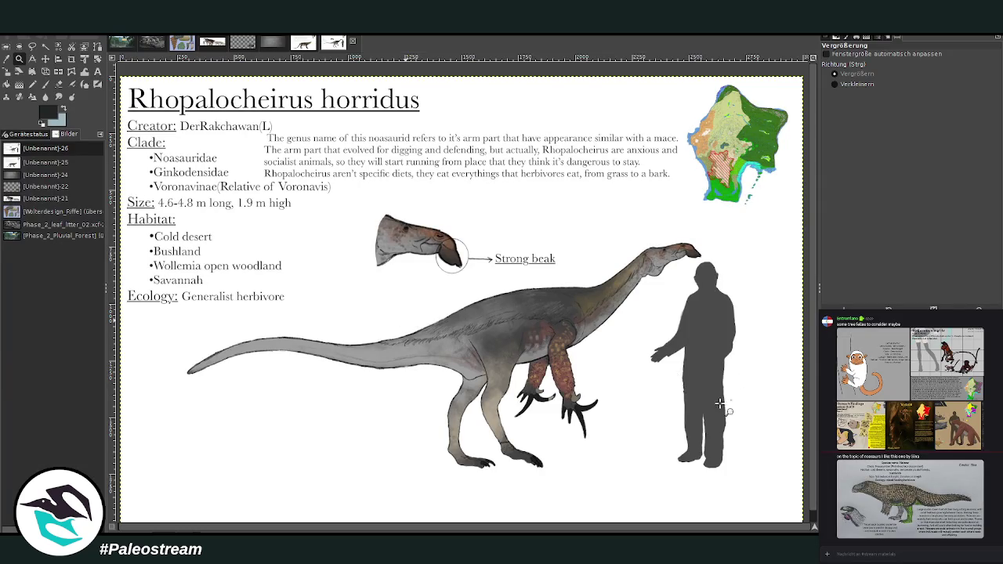
# Paste the copied sketch sheet as a new image and zoom into dinosaur 2's sketch.
pyautogui.hotkey('ctrl', 'shift', 'v')
pyautogui.moveTo(166, 144); pyautogui.dragTo(472, 338)
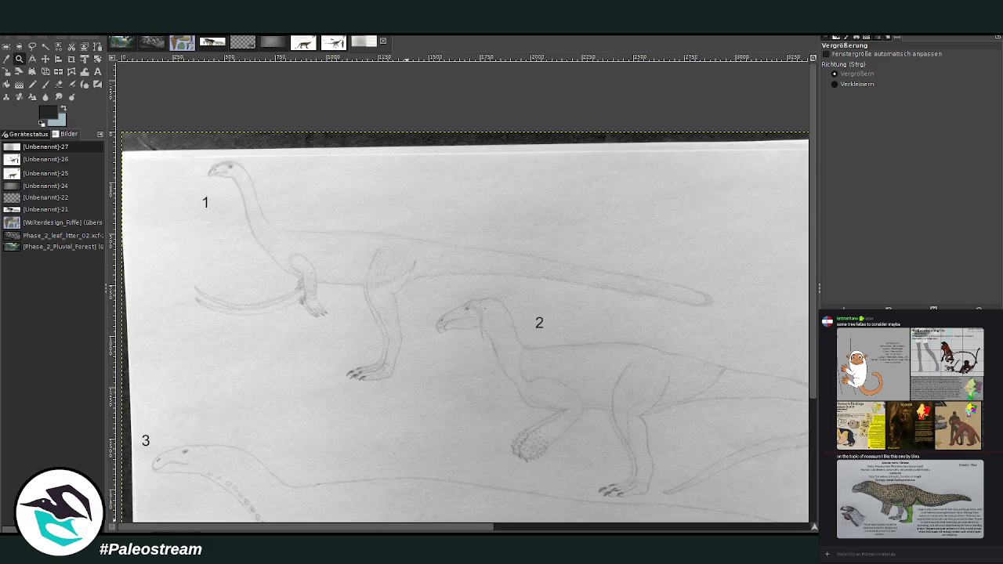
pyautogui.hscroll(5, 418, 527)
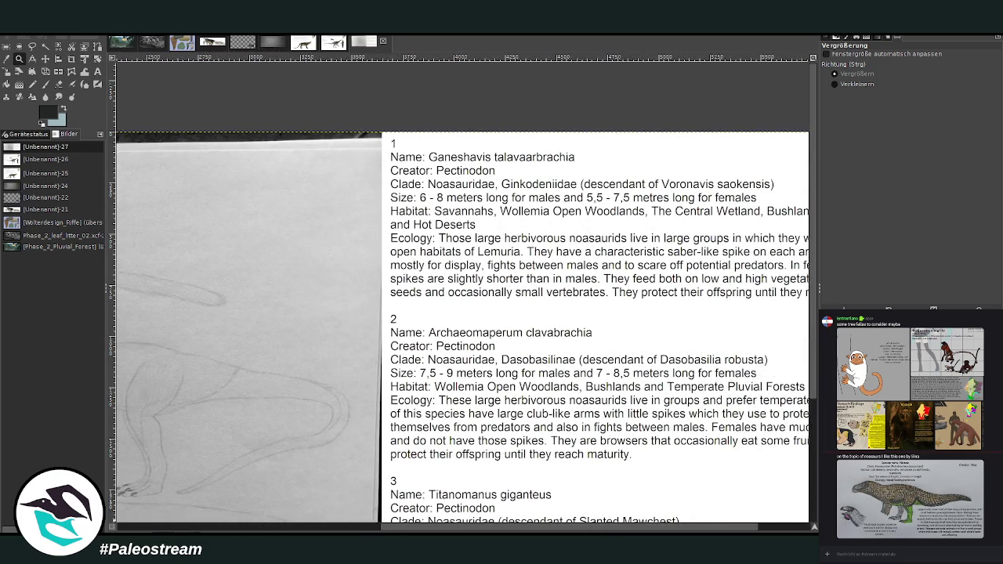
pyautogui.hscroll(1, 462, 327)
pyautogui.hscroll(2, 462, 327)
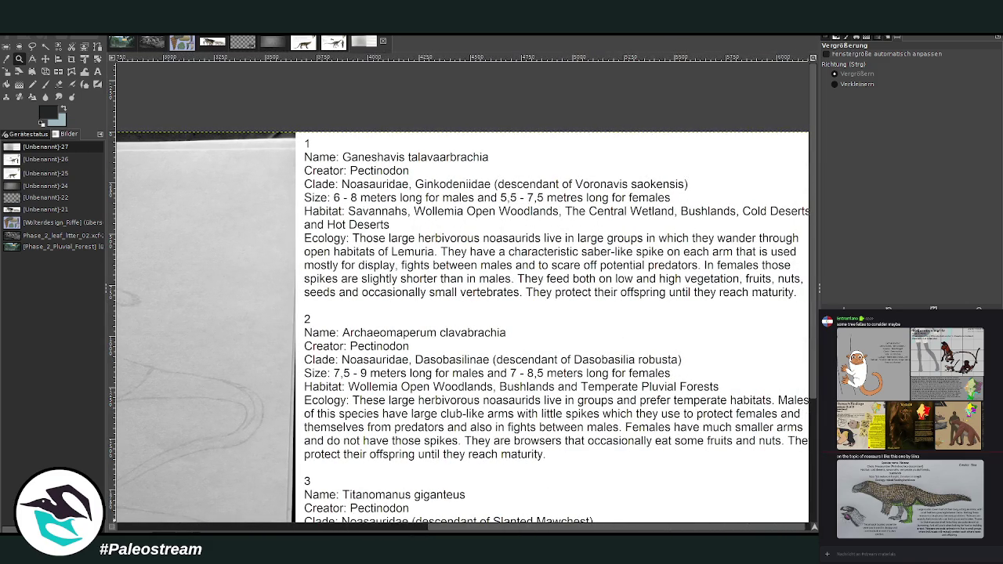
pyautogui.hscroll(1, 462, 326)
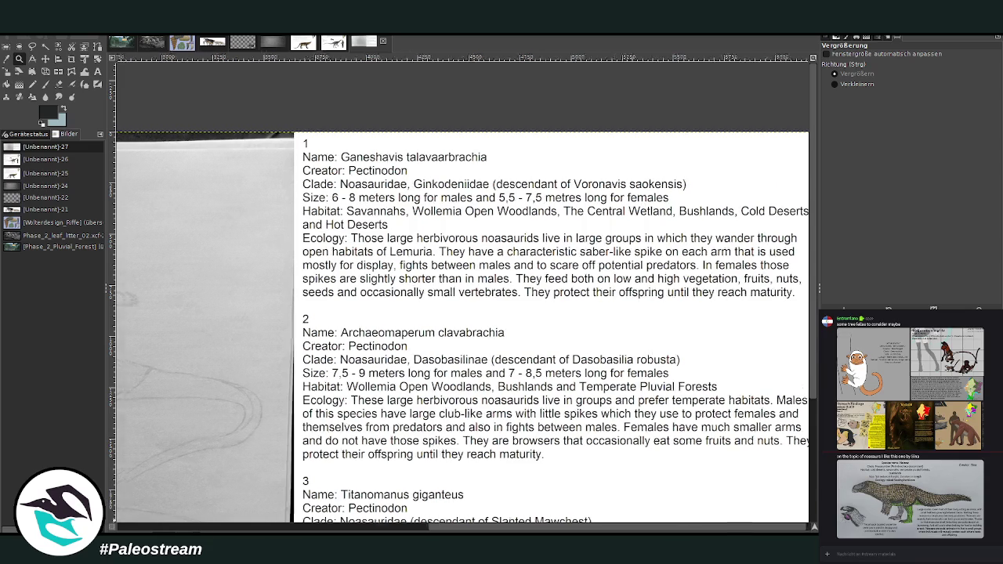
pyautogui.moveTo(352, 527); pyautogui.dragTo(243, 527)
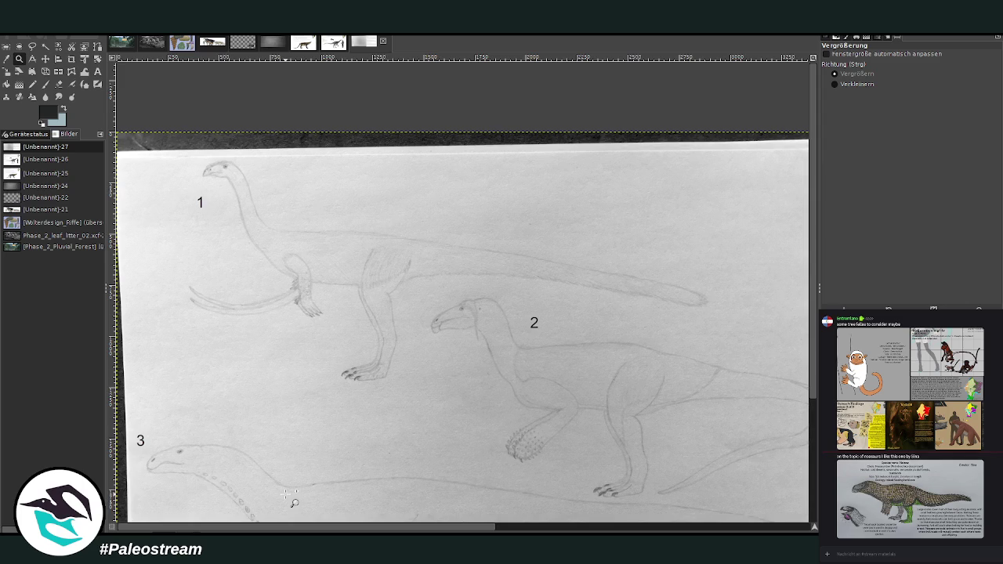
# Zoom out to read the species text, then bring the Rhopalocheirus horridus sheet forward.
pyautogui.click(835, 84)
pyautogui.click(317, 374)
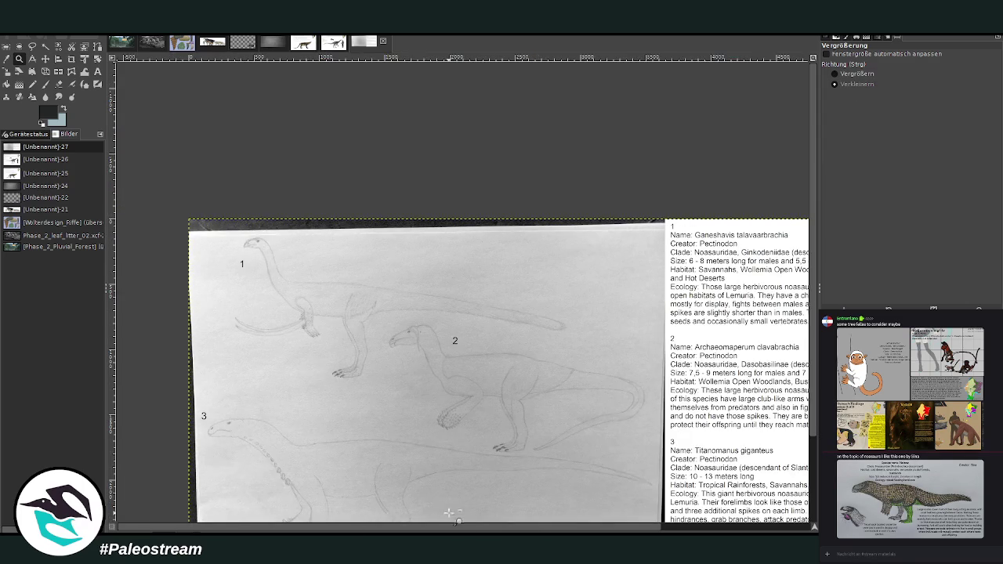
pyautogui.hscroll(2, 439, 501)
pyautogui.scroll(-3, 405, 467)
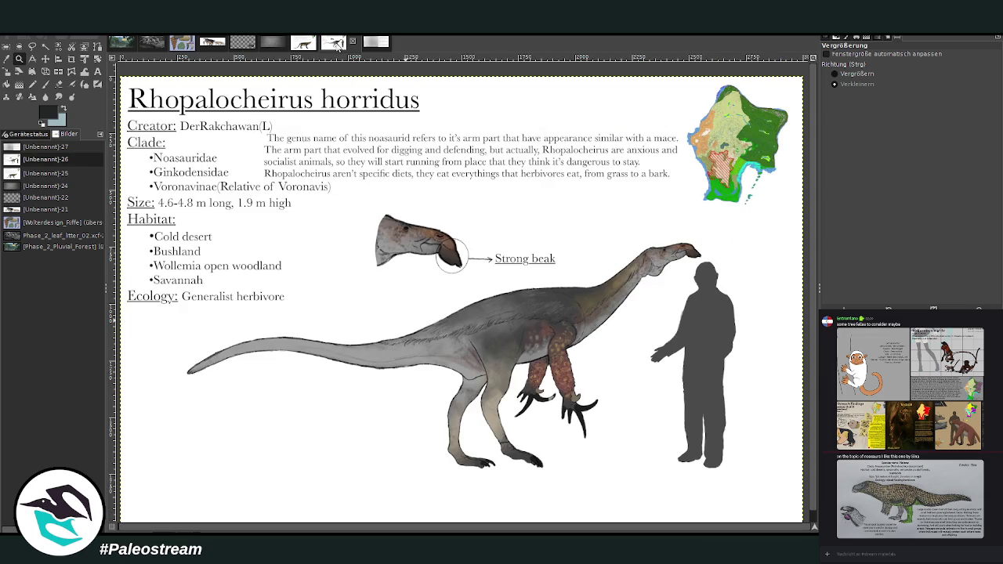
pyautogui.click(339, 43)
# On the forest painting, zoom into a region and back out to the whole picture.
pyautogui.click(124, 43)
pyautogui.click(835, 74)
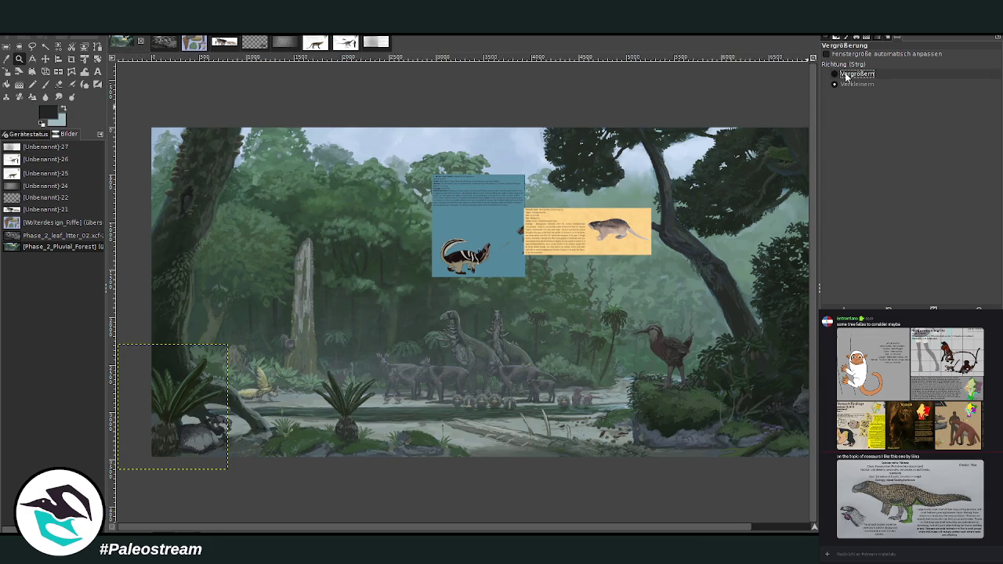
pyautogui.moveTo(508, 305); pyautogui.dragTo(698, 406)
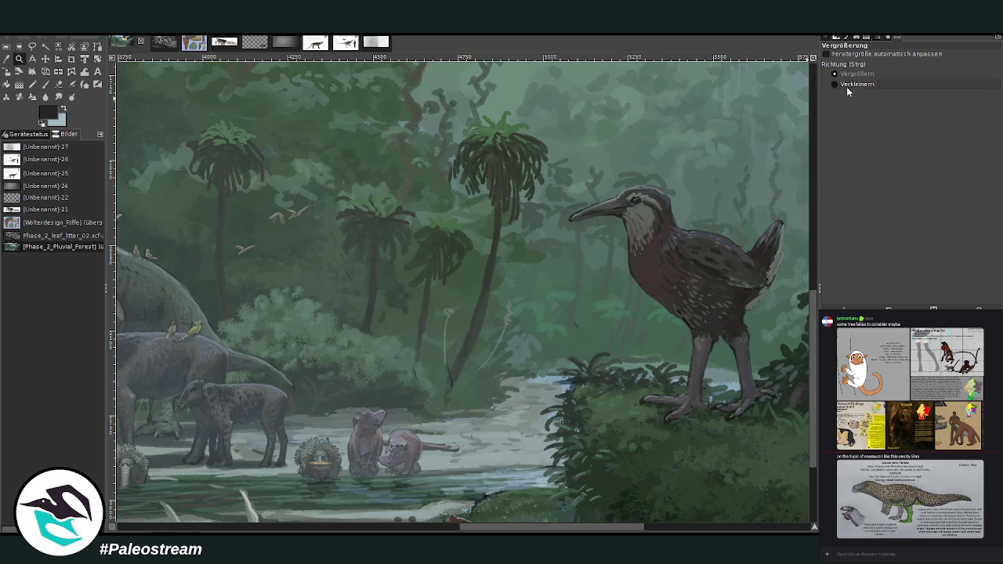
pyautogui.keyDown('ctrl'); pyautogui.click(342, 315); pyautogui.keyUp('ctrl')
pyautogui.keyDown('ctrl'); pyautogui.click(343, 315); pyautogui.keyUp('ctrl')
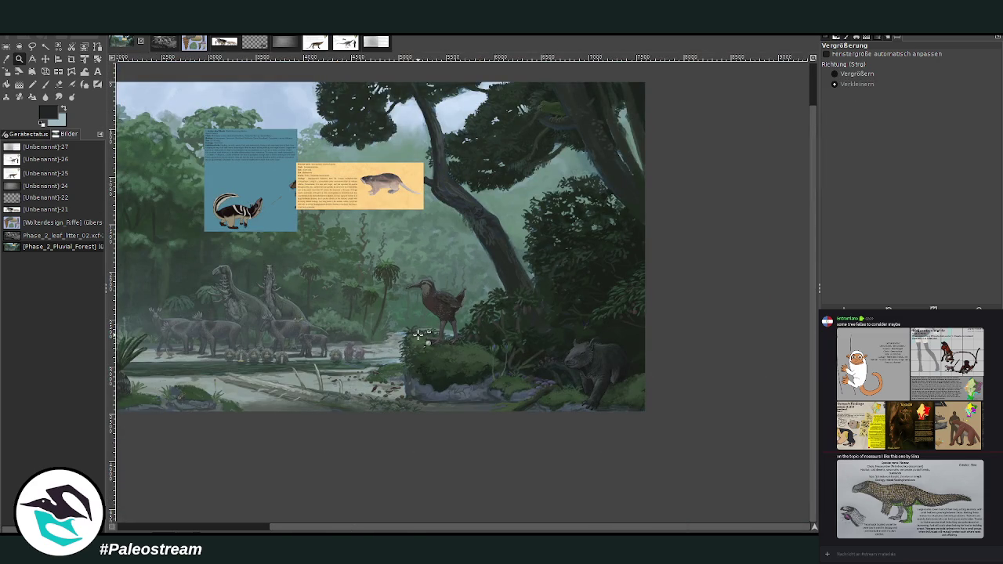
# Magnify the long-billed bird by the stream, reset Zoom to Verkleinern, and view the Rhopalocheirus sheet.
pyautogui.click(846, 73)
pyautogui.moveTo(239, 228); pyautogui.dragTo(519, 386)
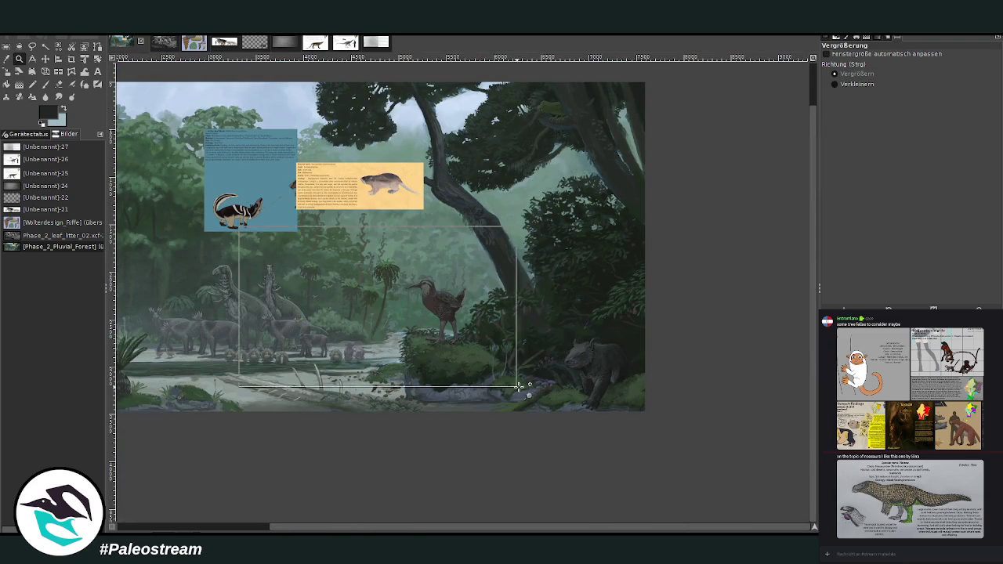
pyautogui.moveTo(265, 177); pyautogui.dragTo(587, 381)
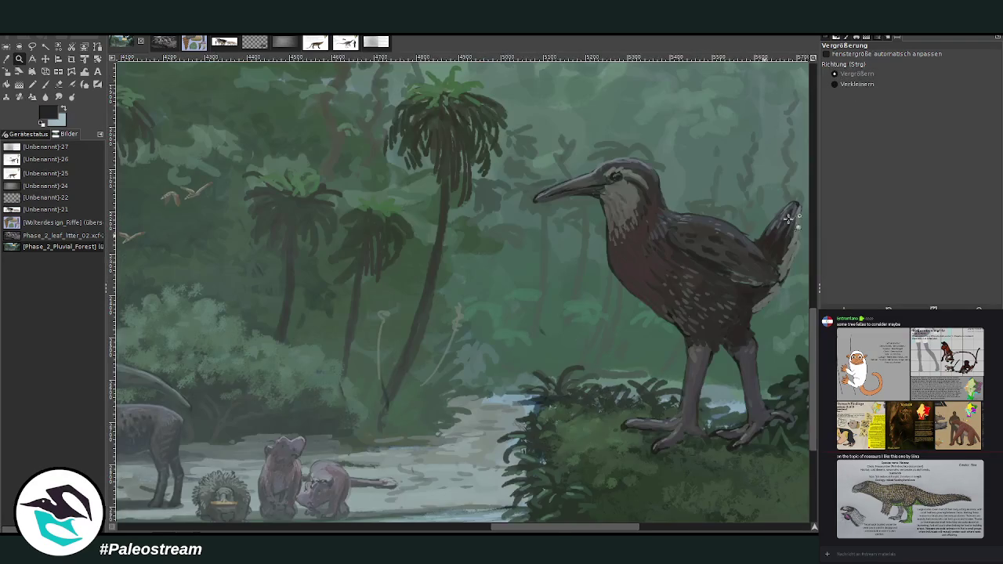
pyautogui.click(866, 84)
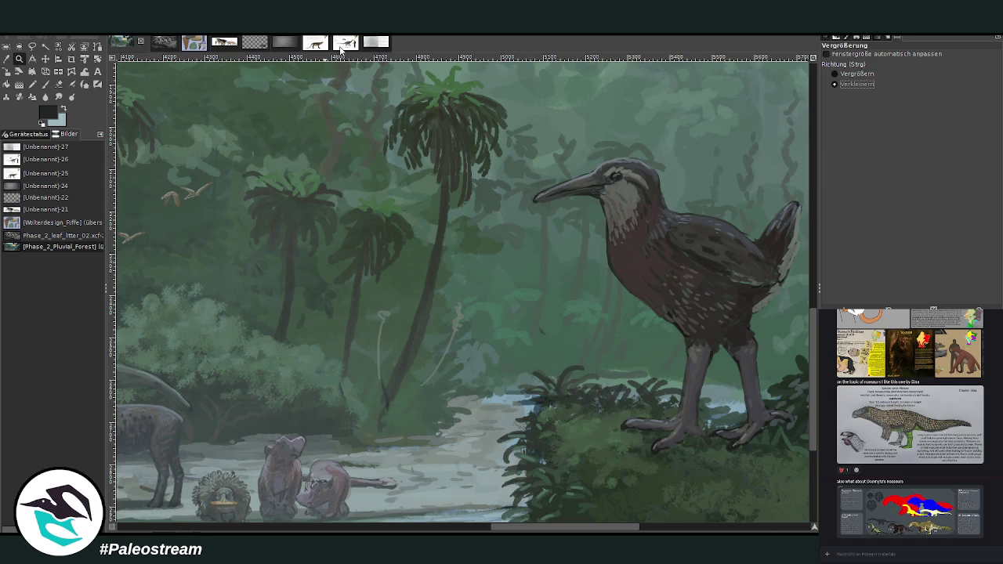
pyautogui.click(341, 50)
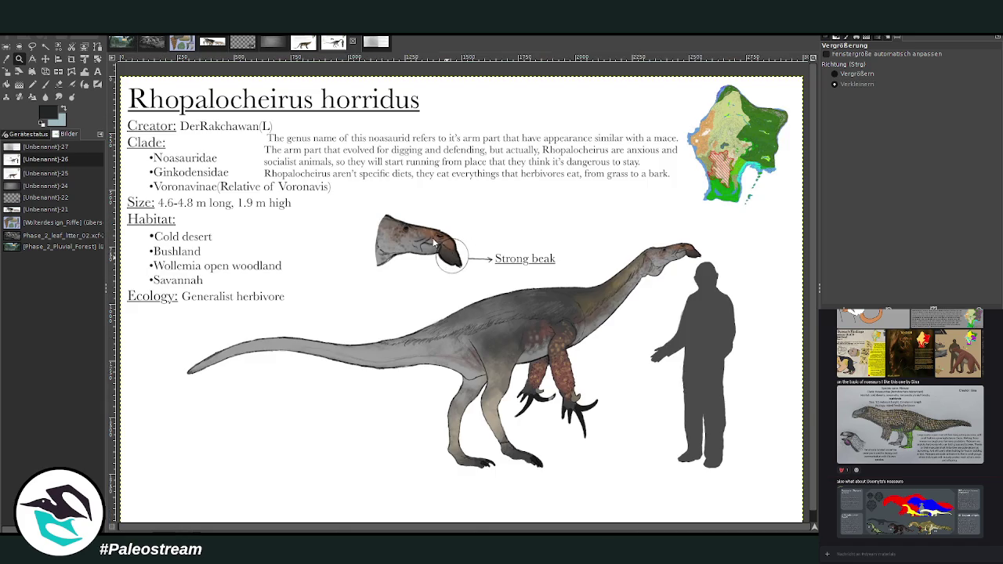
# Fit the whole Smilodontomys gracilis sheet in view.
pyautogui.click(299, 45)
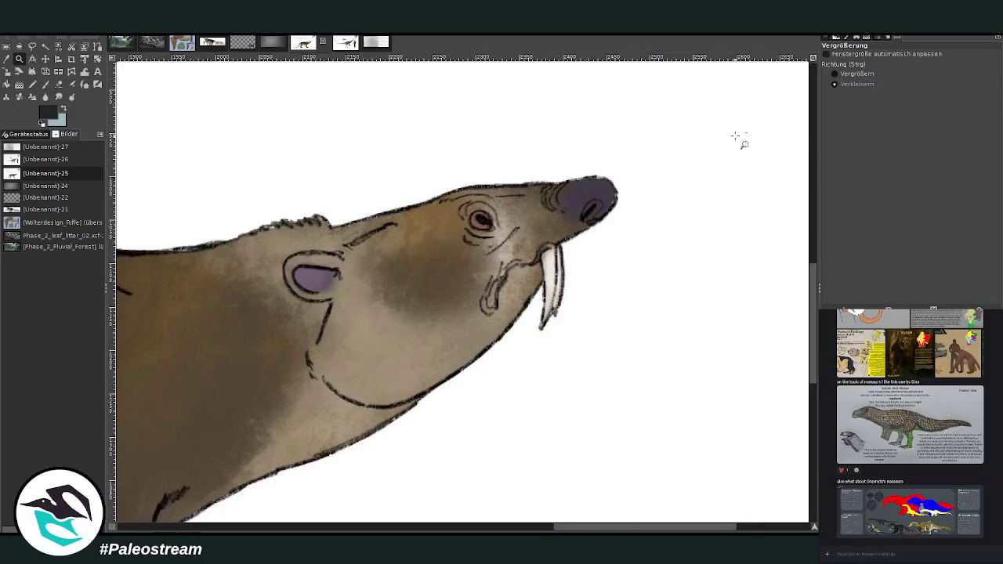
pyautogui.scroll(-2, 588, 278)
pyautogui.scroll(-2, 580, 275)
pyautogui.scroll(-1, 573, 271)
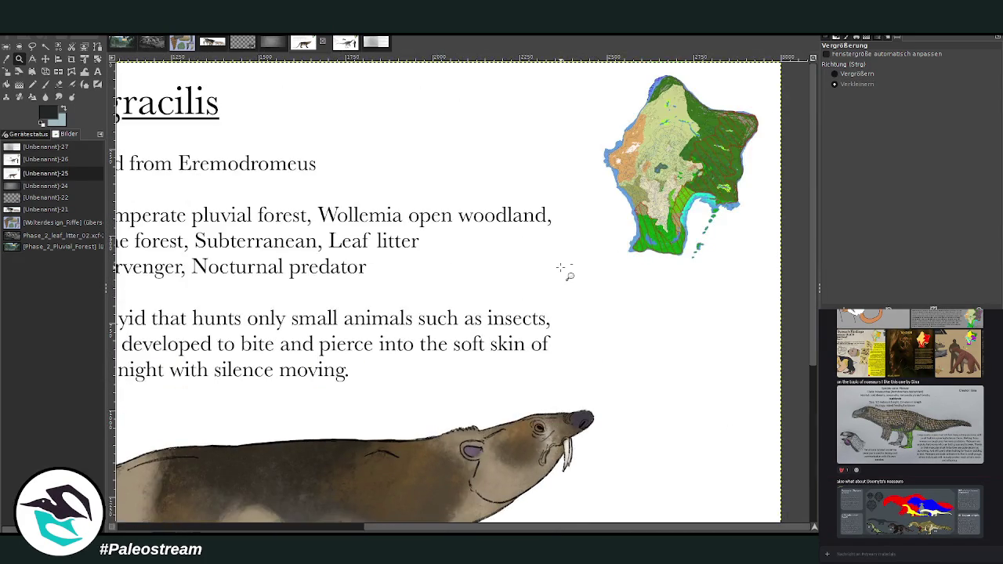
pyautogui.scroll(-2, 564, 272)
pyautogui.click(561, 268)
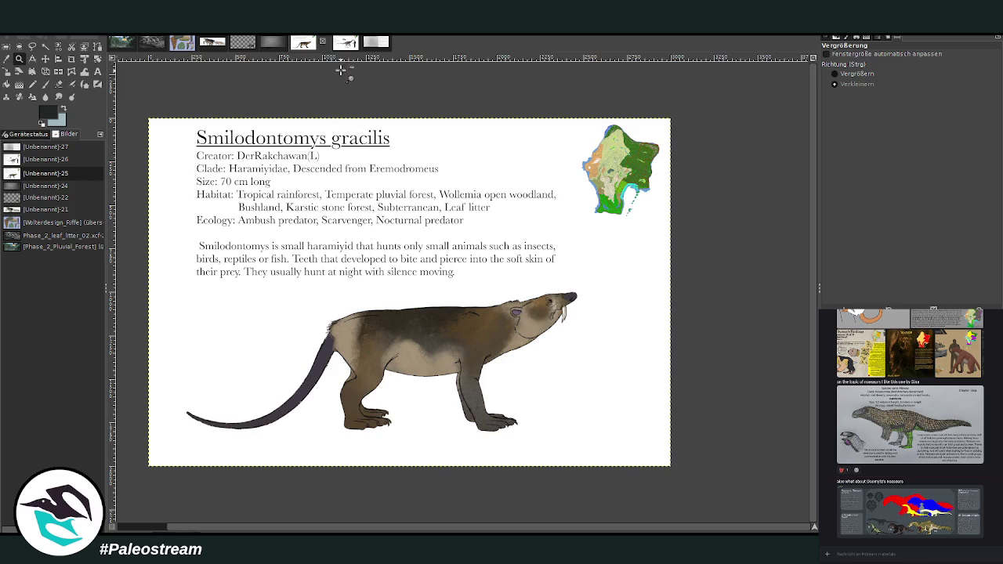
# Crop the Rhopalocheirus horridus sheet to 2522×1425 around the dinosaur and beak close-up.
pyautogui.click(343, 45)
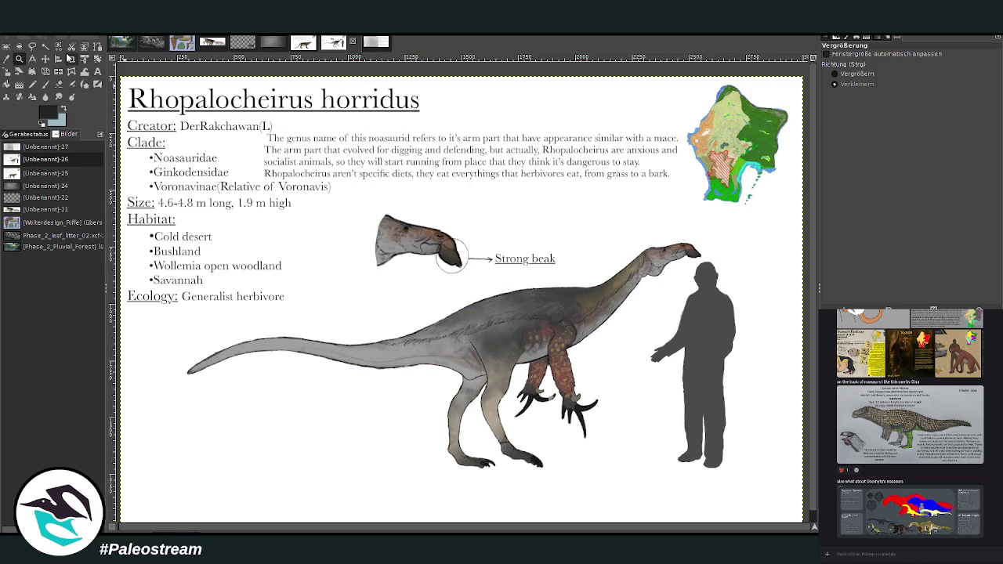
pyautogui.click(69, 58)
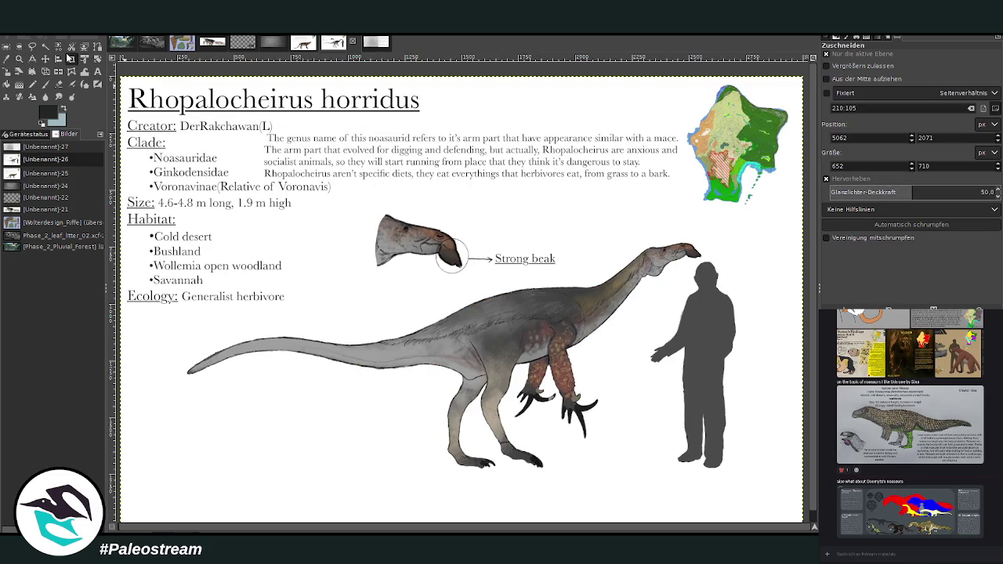
pyautogui.moveTo(770, 494); pyautogui.dragTo(751, 499)
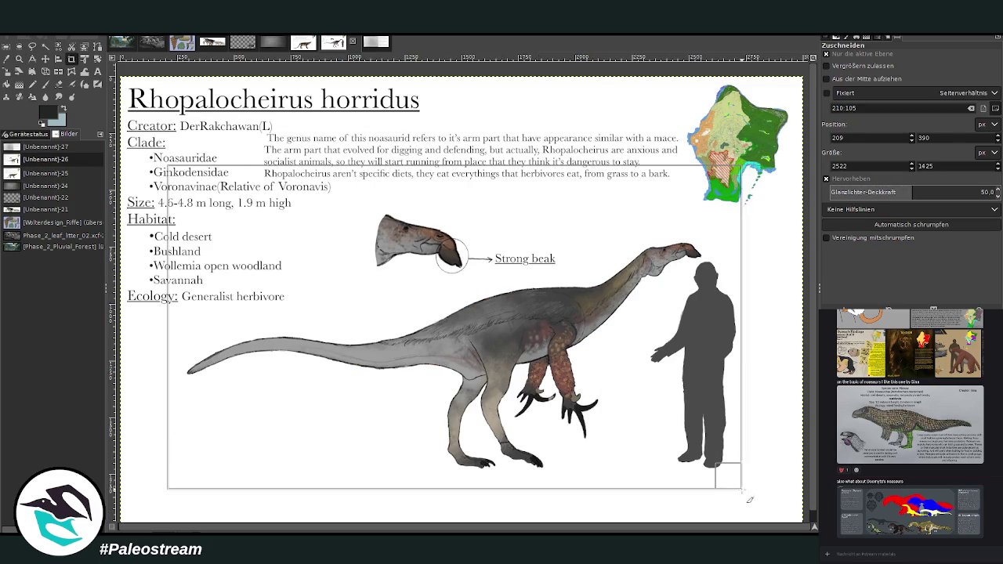
pyautogui.click(470, 337)
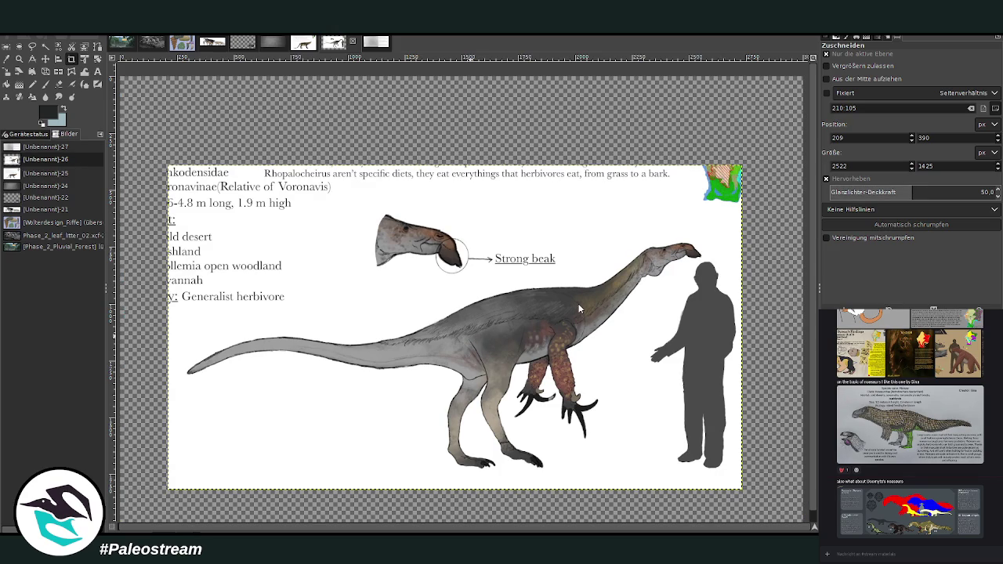
pyautogui.click(121, 43)
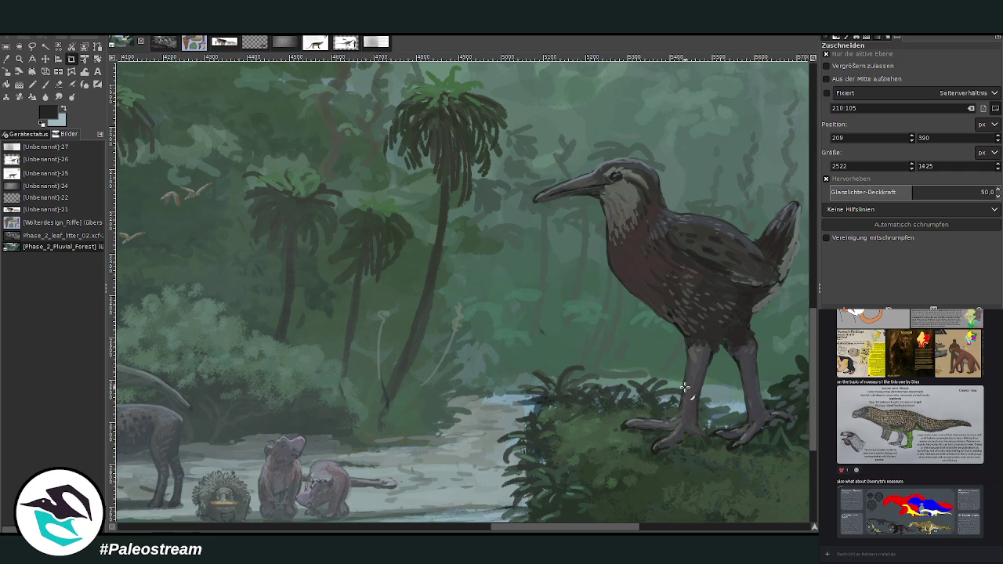
# Bring the dinosaur sheet into the forest painting and move it up and right.
pyautogui.moveTo(533, 526); pyautogui.dragTo(219, 453)
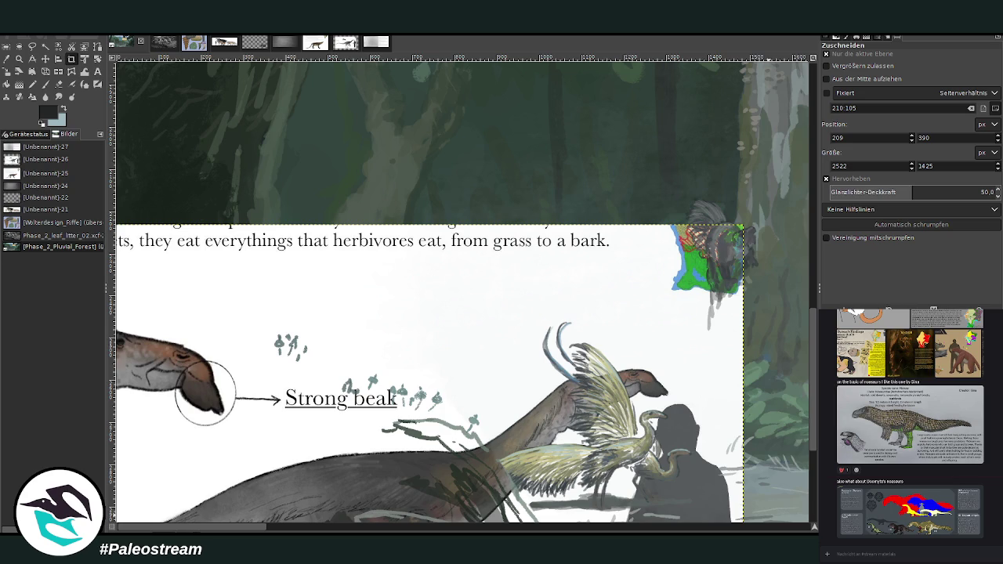
pyautogui.click(46, 59)
pyautogui.moveTo(348, 382); pyautogui.dragTo(524, 206)
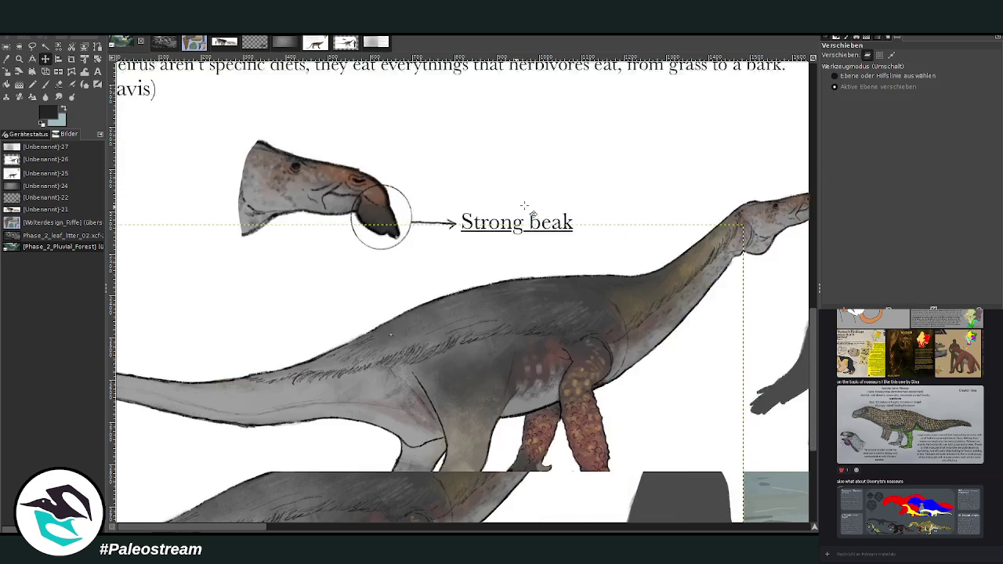
# Scale the dinosaur sheet layer down to 759 × 429 px.
pyautogui.click(6, 71)
pyautogui.click(511, 348)
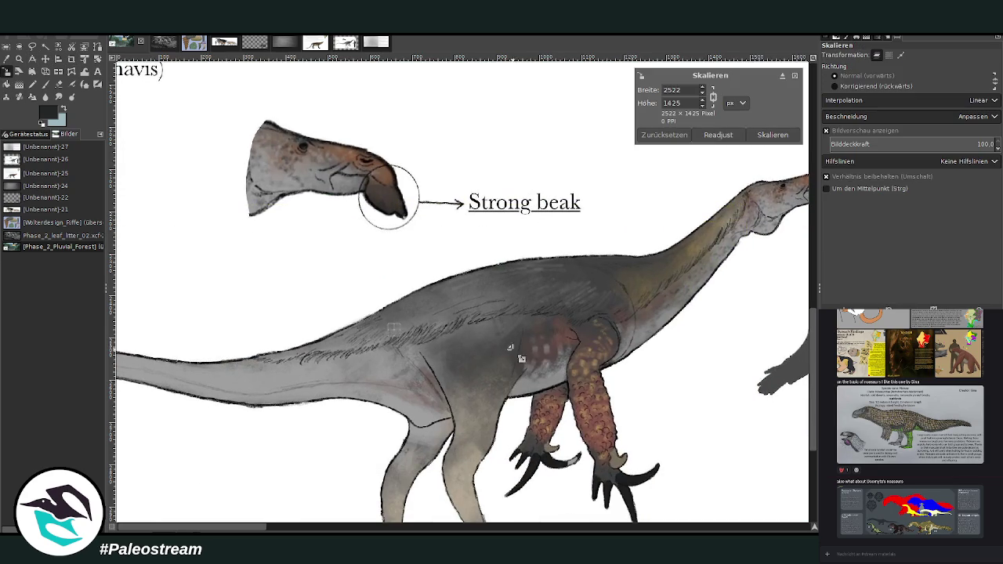
pyautogui.scroll(-2, 521, 358)
pyautogui.moveTo(180, 217)
pyautogui.mouseDown()
pyautogui.moveTo(522, 407)
pyautogui.moveTo(374, 312)
pyautogui.mouseUp()
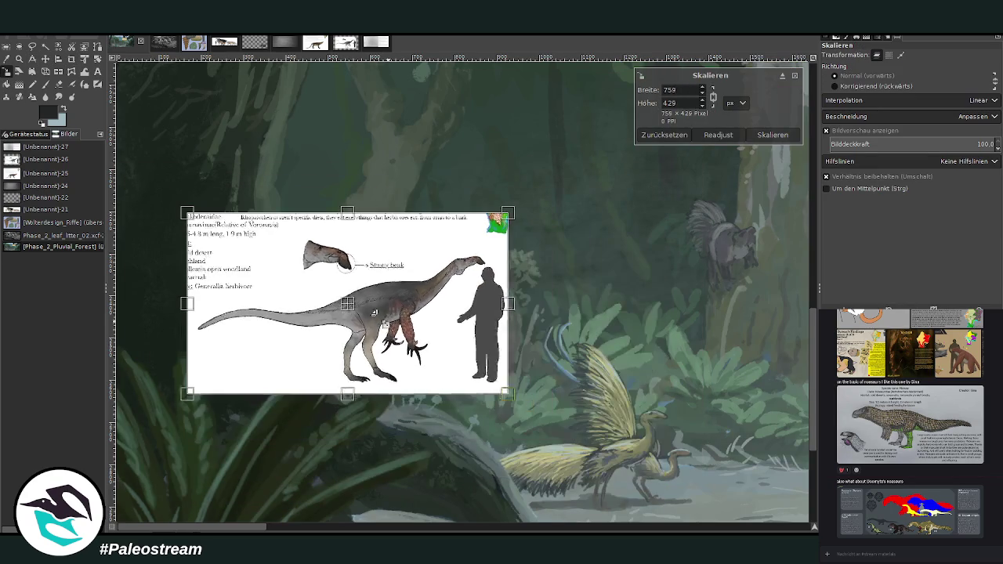
pyautogui.click(772, 135)
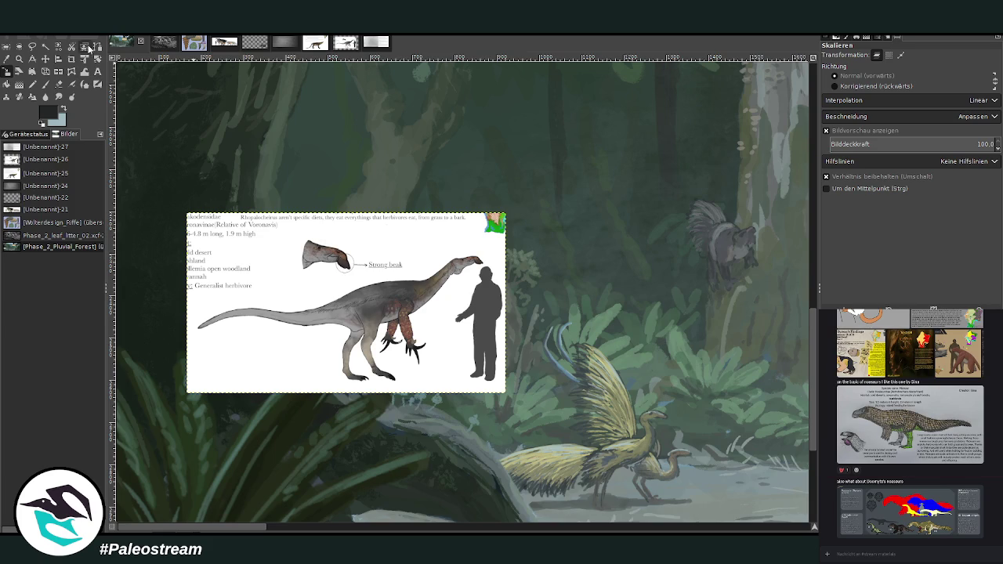
# Place the reference sheet in the top-left corner and zoom in on it and the bird.
pyautogui.click(45, 59)
pyautogui.hscroll(5, 462, 290)
pyautogui.hscroll(6, 462, 290)
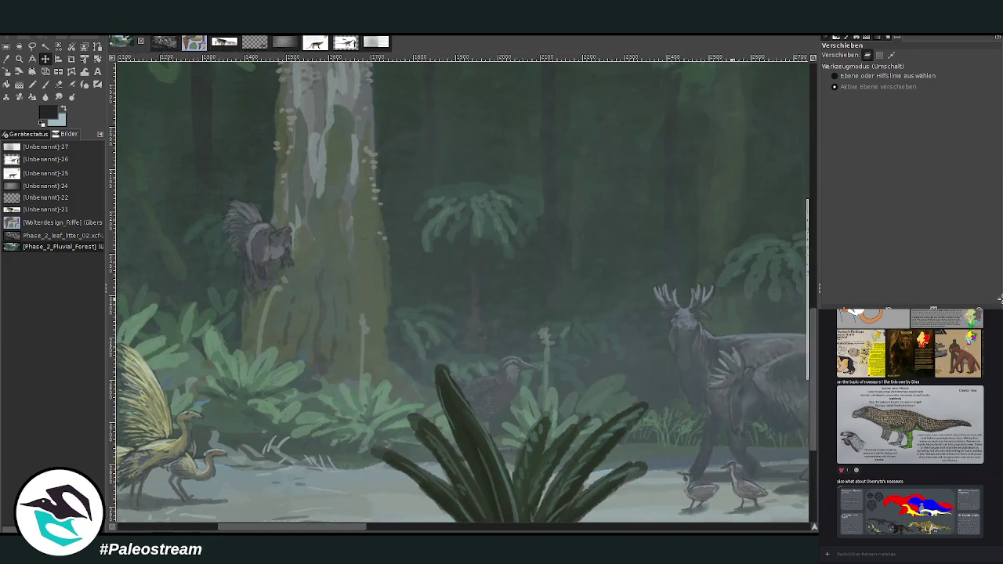
pyautogui.hscroll(5, 463, 290)
pyautogui.hscroll(5, 463, 290)
pyautogui.hscroll(5, 463, 290)
pyautogui.hscroll(5, 463, 290)
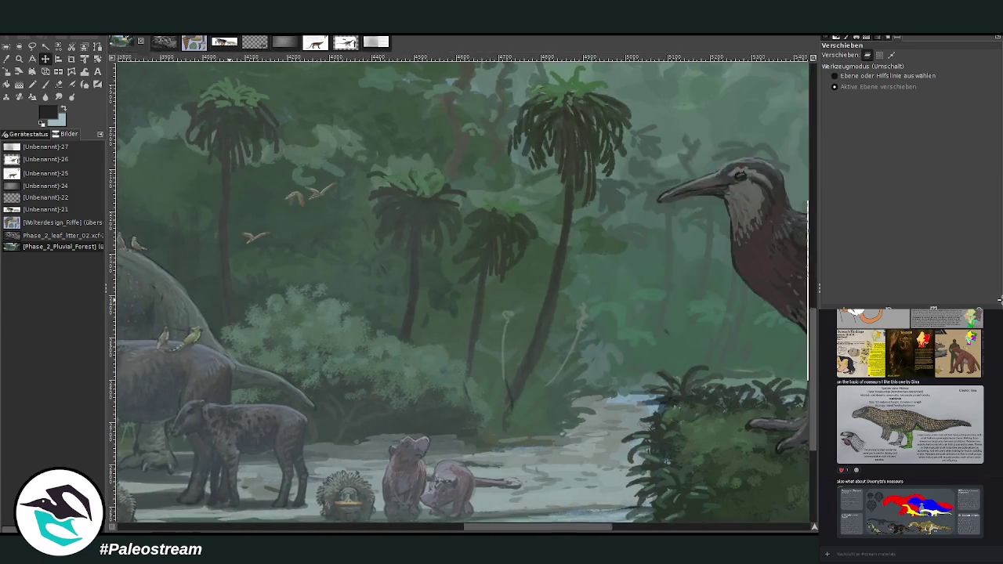
pyautogui.hscroll(2, 463, 290)
pyautogui.moveTo(784, 388); pyautogui.dragTo(574, 387)
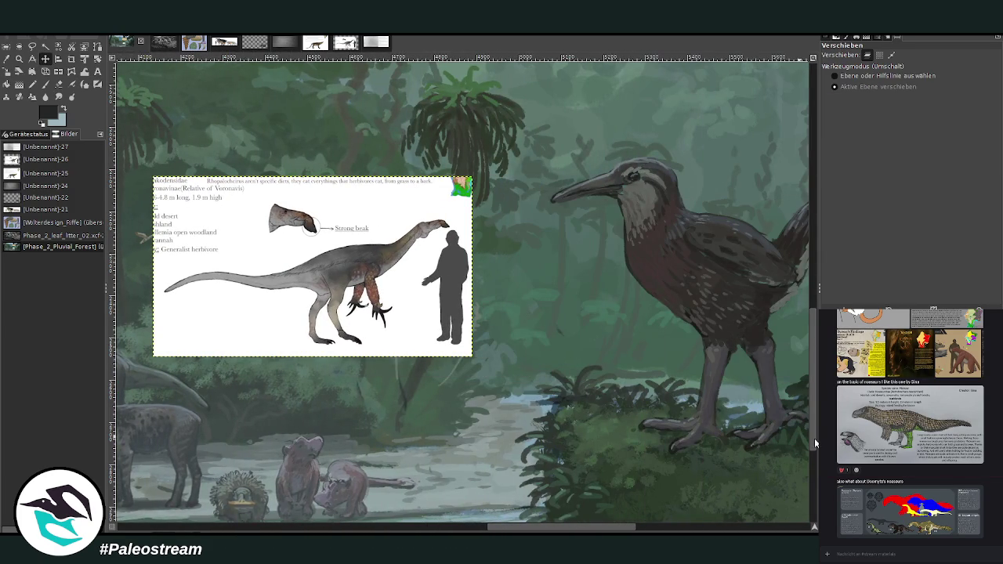
pyautogui.moveTo(363, 260); pyautogui.dragTo(324, 165)
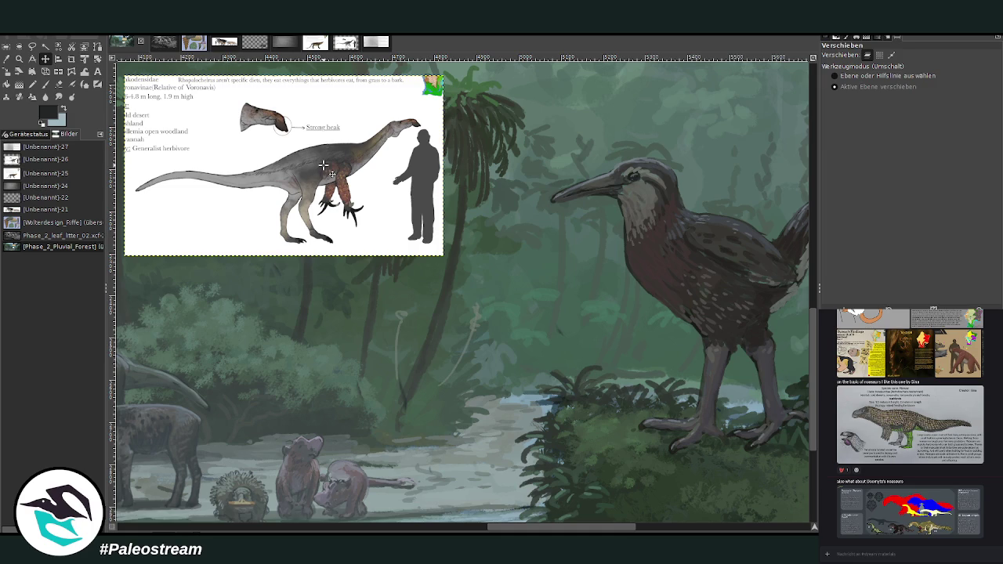
pyautogui.press('z')
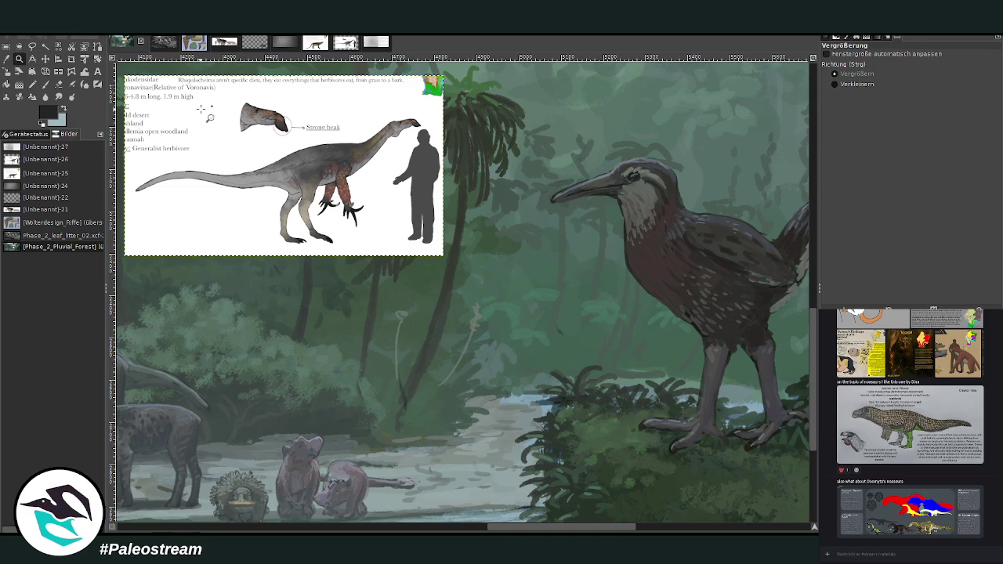
pyautogui.moveTo(160, 69); pyautogui.dragTo(633, 450)
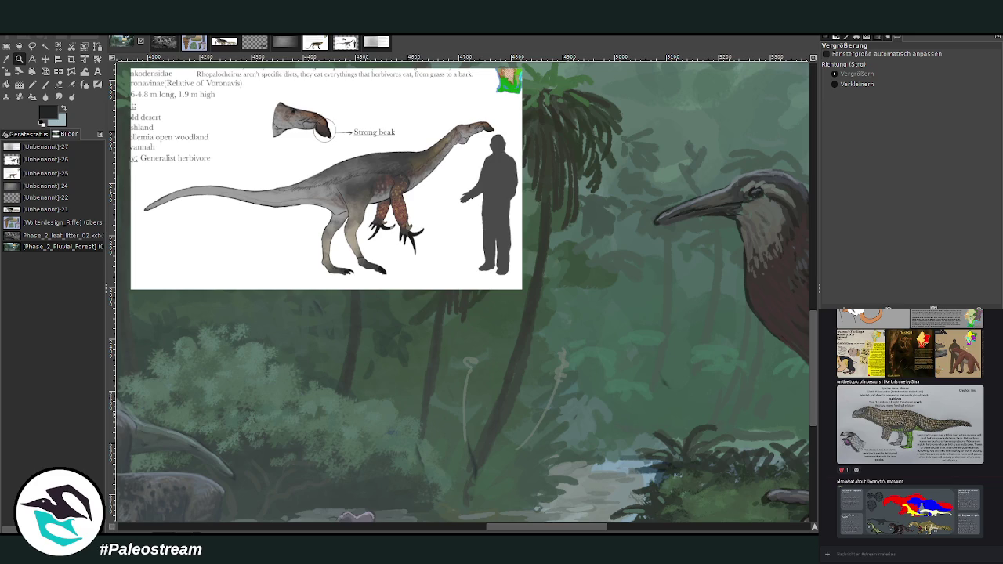
# Sample a teal-grey from the painting and set the Paintbrush to size 32, opacity 84.5.
pyautogui.click(6, 58)
pyautogui.click(363, 483)
pyautogui.click(46, 83)
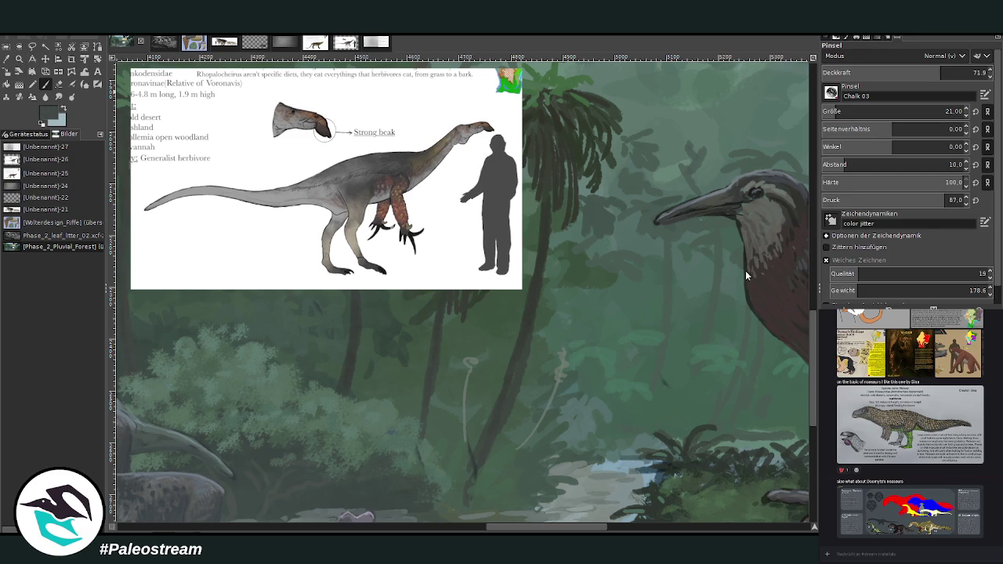
pyautogui.click(945, 111)
pyautogui.click(961, 72)
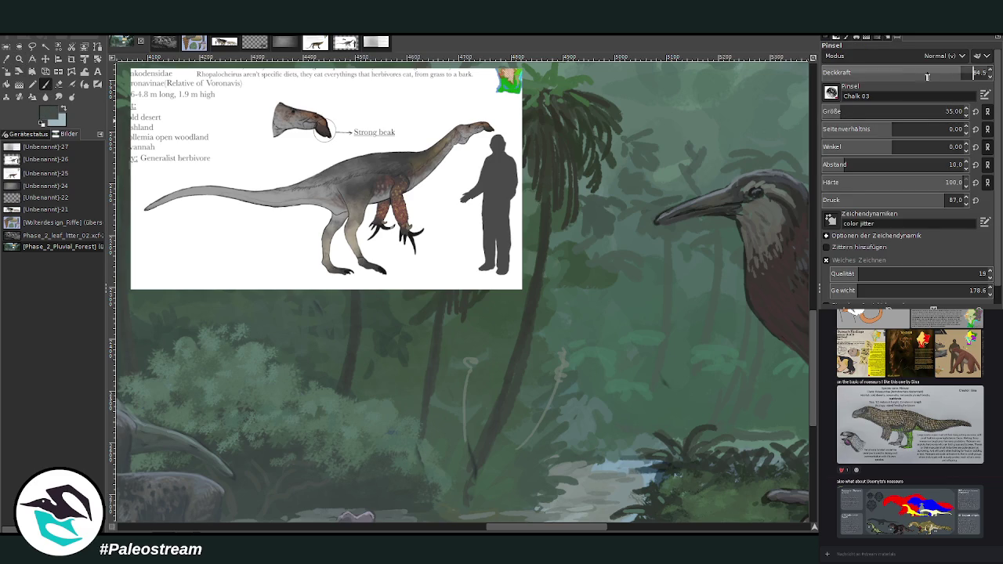
pyautogui.hotkey('shift', 'p')
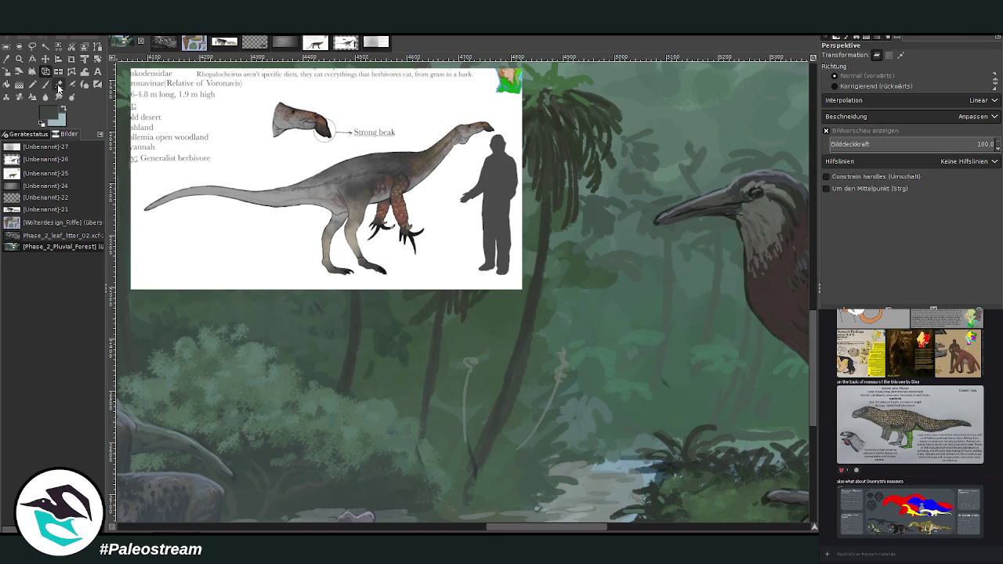
pyautogui.press('p')
# Block in a small dinosaur's dark body, rising neck and beaked head in the background.
pyautogui.moveTo(548, 369)
pyautogui.mouseDown()
pyautogui.moveTo(565, 371)
pyautogui.moveTo(528, 381)
pyautogui.moveTo(596, 378)
pyautogui.moveTo(559, 403)
pyautogui.moveTo(549, 377)
pyautogui.moveTo(615, 374)
pyautogui.moveTo(561, 368)
pyautogui.moveTo(591, 368)
pyautogui.moveTo(602, 385)
pyautogui.mouseUp()
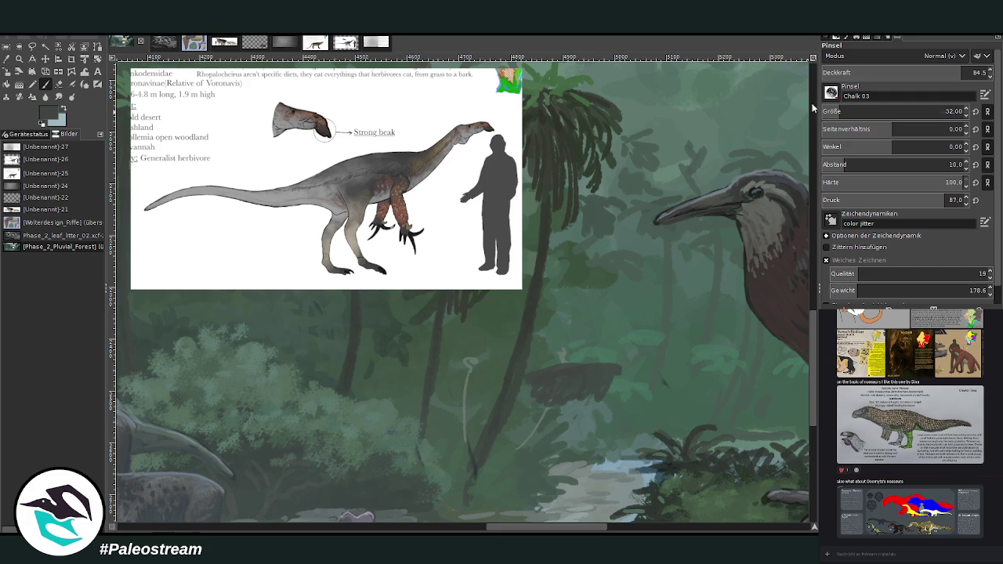
pyautogui.moveTo(605, 368)
pyautogui.mouseDown()
pyautogui.moveTo(643, 321)
pyautogui.moveTo(620, 365)
pyautogui.mouseUp()
pyautogui.hotkey('ctrl', 'z')
pyautogui.moveTo(616, 365); pyautogui.dragTo(635, 347)
pyautogui.moveTo(507, 530); pyautogui.dragTo(526, 530)
pyautogui.moveTo(491, 367); pyautogui.dragTo(511, 361)
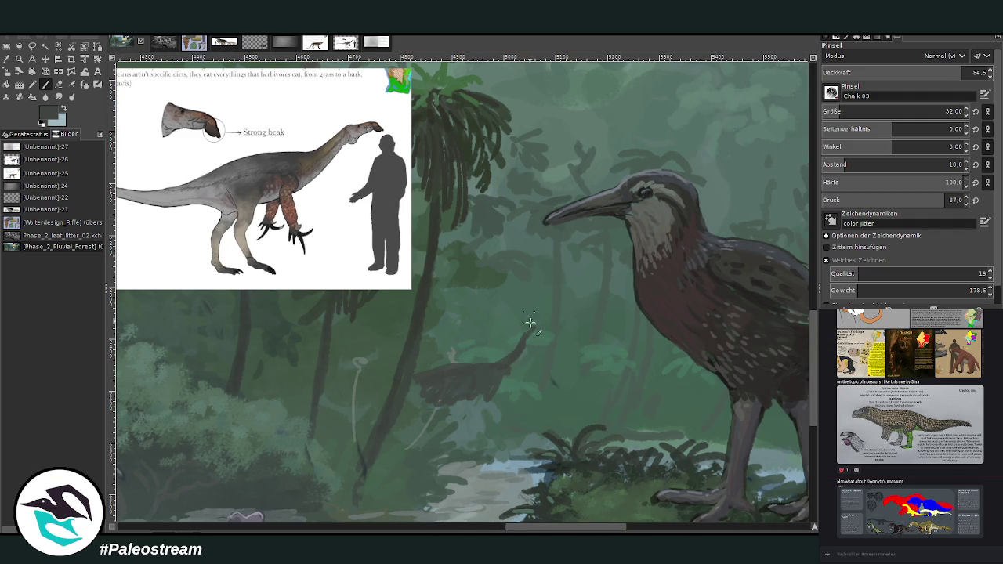
pyautogui.moveTo(537, 326)
pyautogui.mouseDown()
pyautogui.moveTo(565, 324)
pyautogui.moveTo(548, 323)
pyautogui.mouseUp()
# Thicken the neck and paint two legs, a foot and a fuller body in darker paint.
pyautogui.hotkey('shift', 'e')
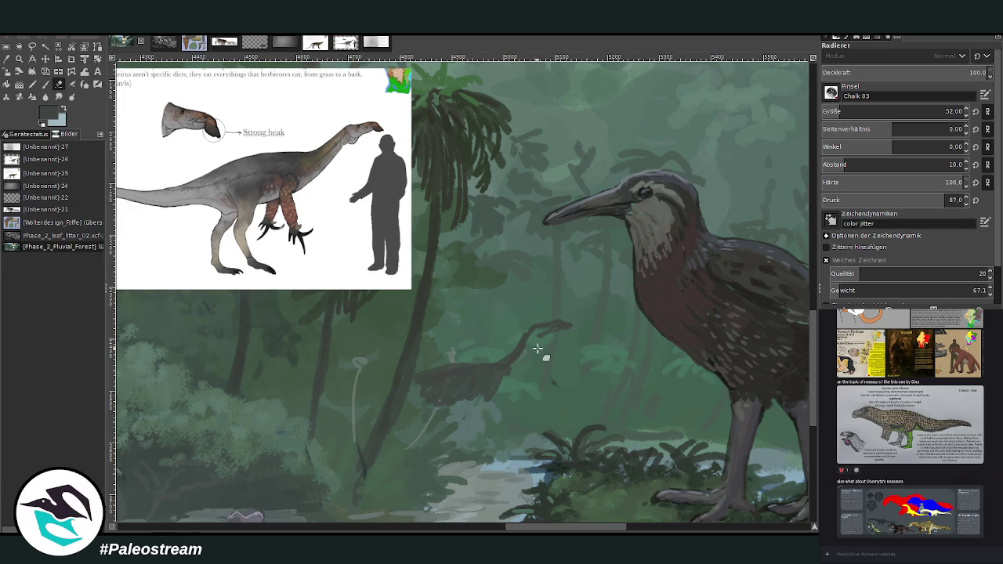
pyautogui.click(44, 84)
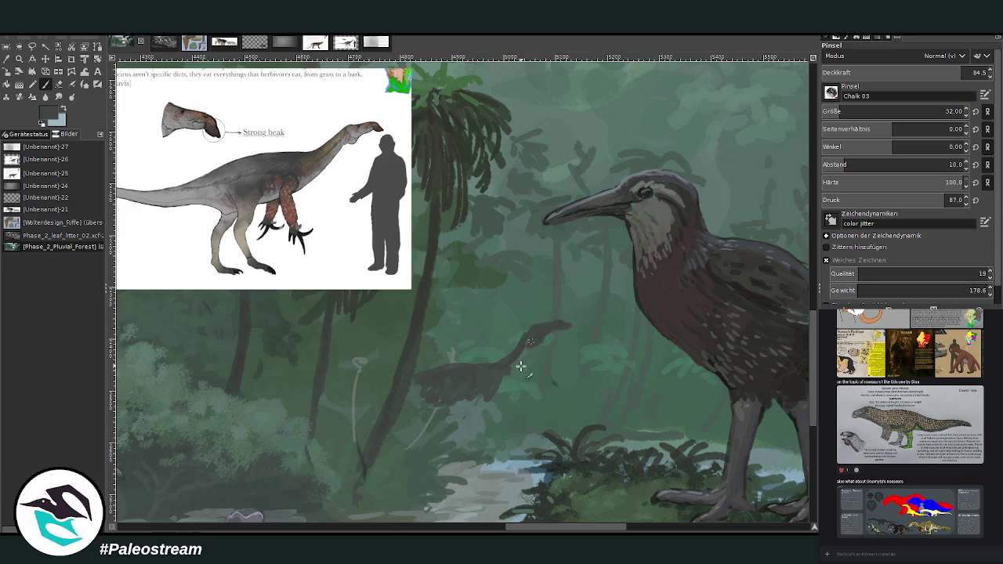
pyautogui.moveTo(521, 345); pyautogui.dragTo(497, 385)
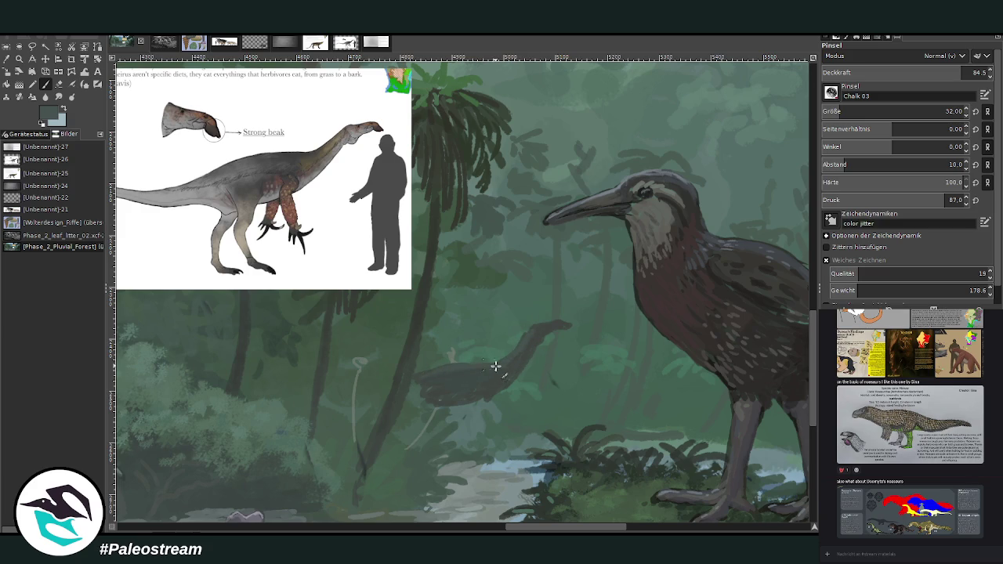
pyautogui.keyDown('ctrl'); pyautogui.click(717, 217); pyautogui.keyUp('ctrl')
pyautogui.moveTo(513, 396)
pyautogui.mouseDown()
pyautogui.moveTo(488, 416)
pyautogui.moveTo(512, 423)
pyautogui.mouseUp()
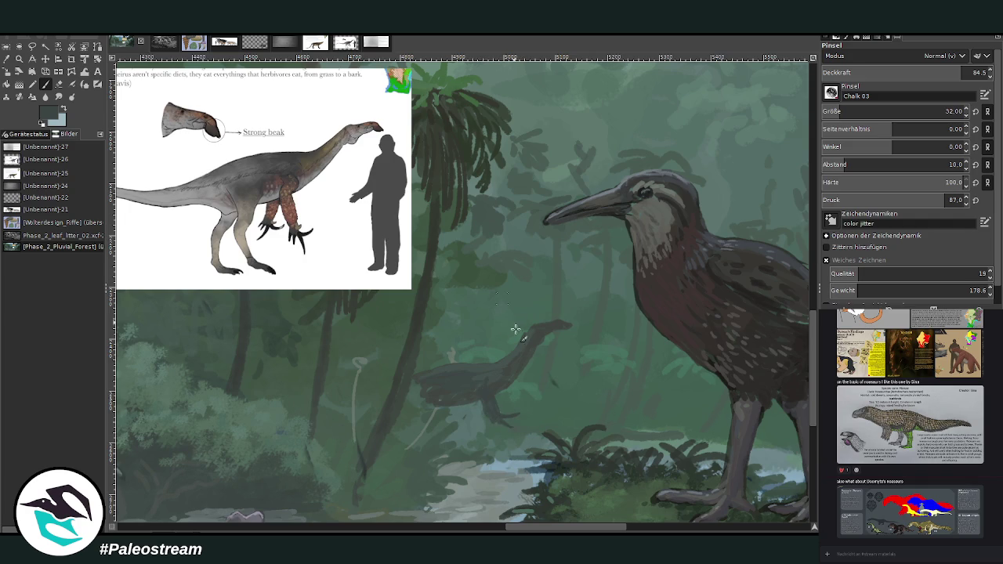
pyautogui.moveTo(499, 421); pyautogui.dragTo(504, 423)
pyautogui.moveTo(441, 411); pyautogui.dragTo(452, 456)
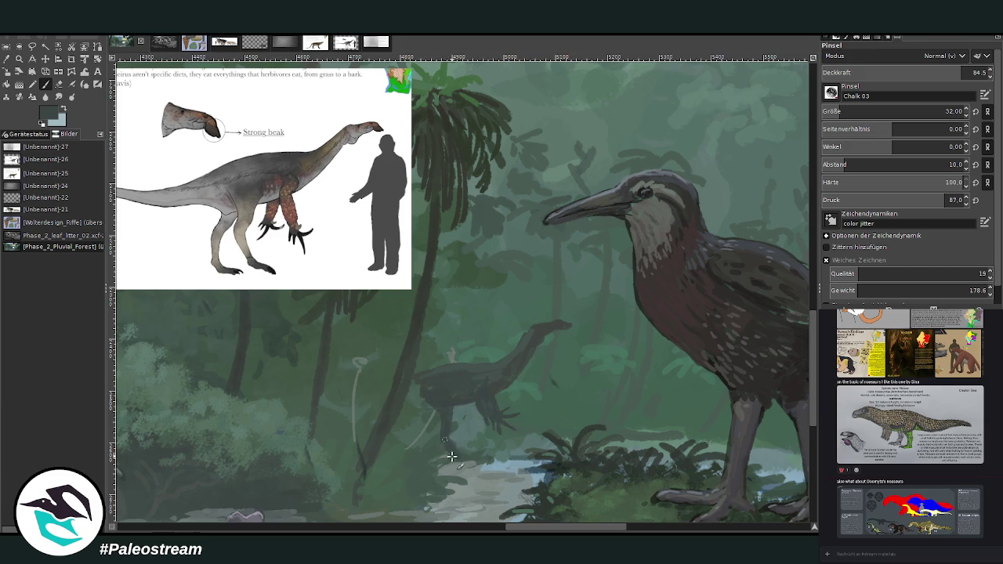
pyautogui.moveTo(447, 374)
pyautogui.mouseDown()
pyautogui.moveTo(470, 459)
pyautogui.moveTo(453, 454)
pyautogui.moveTo(441, 426)
pyautogui.moveTo(439, 407)
pyautogui.moveTo(464, 392)
pyautogui.moveTo(449, 408)
pyautogui.moveTo(444, 385)
pyautogui.mouseUp()
pyautogui.moveTo(479, 395)
pyautogui.mouseDown()
pyautogui.moveTo(486, 369)
pyautogui.moveTo(427, 387)
pyautogui.moveTo(424, 375)
pyautogui.mouseUp()
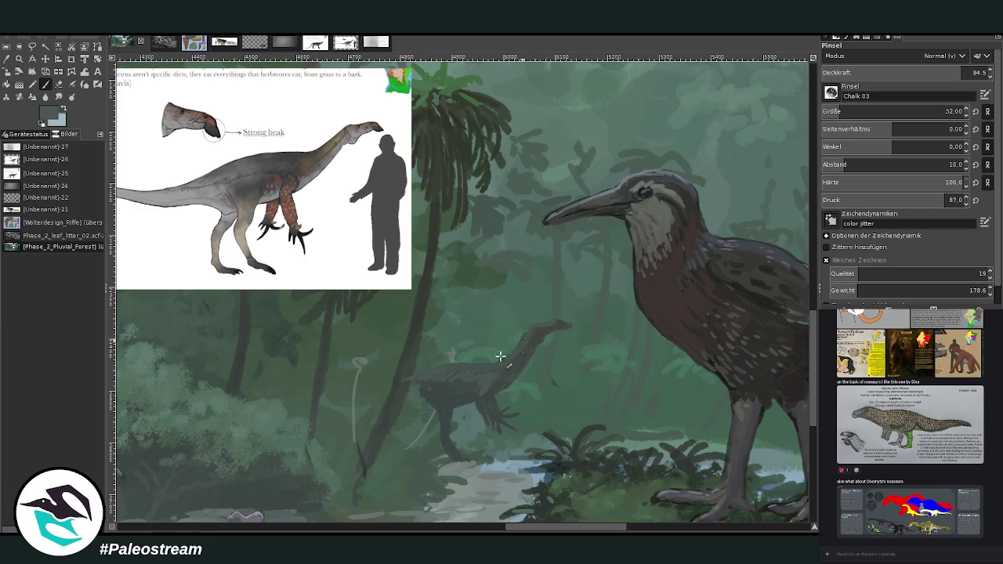
# Sample a dark colour from the dinosaur's body.
pyautogui.click(58, 97)
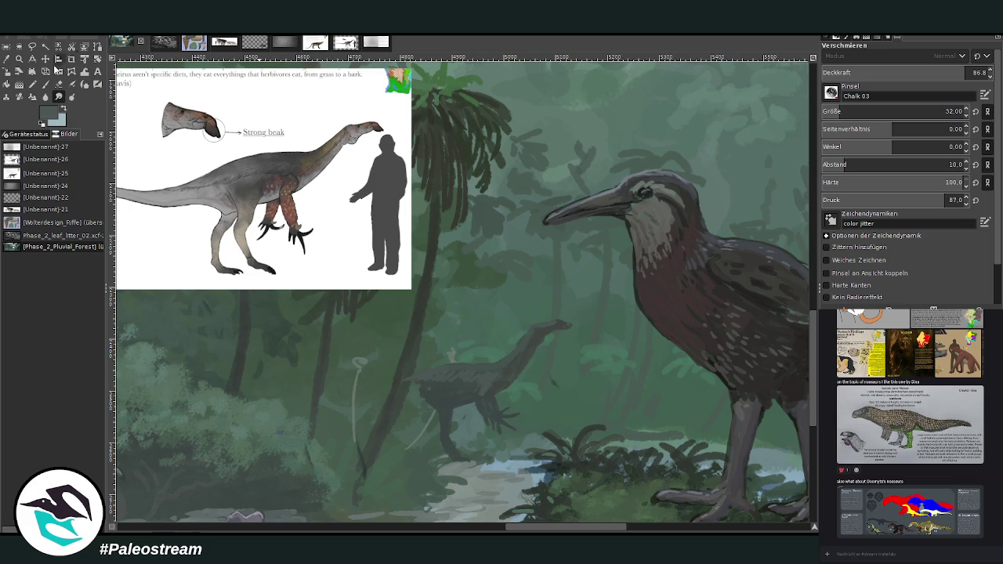
pyautogui.click(48, 84)
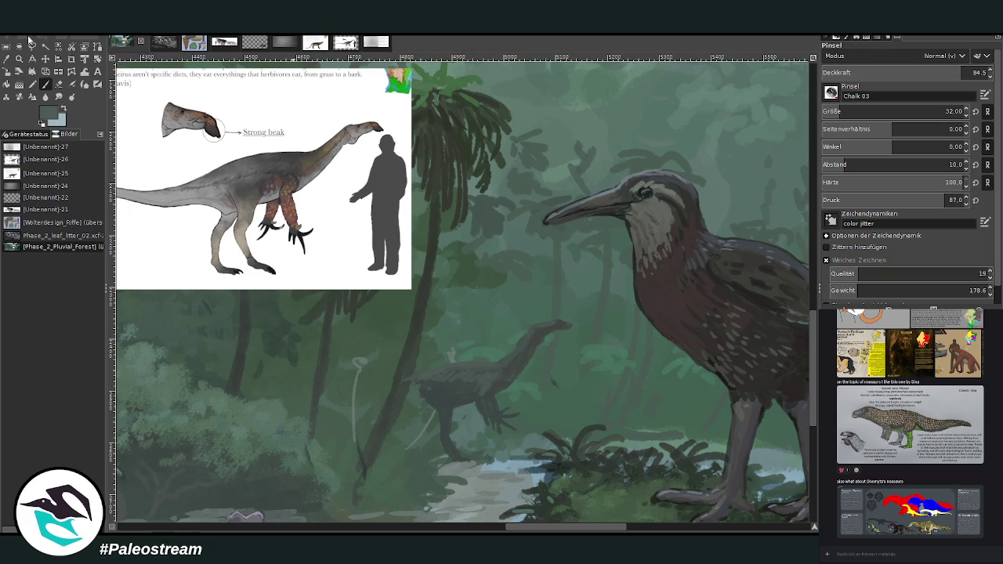
pyautogui.press('o')
pyautogui.click(435, 396)
# Shorten and darken the dinosaur's snout, then pick a lighter colour at lower opacity.
pyautogui.press('p')
pyautogui.moveTo(539, 336)
pyautogui.mouseDown()
pyautogui.moveTo(560, 332)
pyautogui.moveTo(537, 334)
pyautogui.moveTo(555, 325)
pyautogui.moveTo(540, 335)
pyautogui.mouseUp()
pyautogui.click(926, 71)
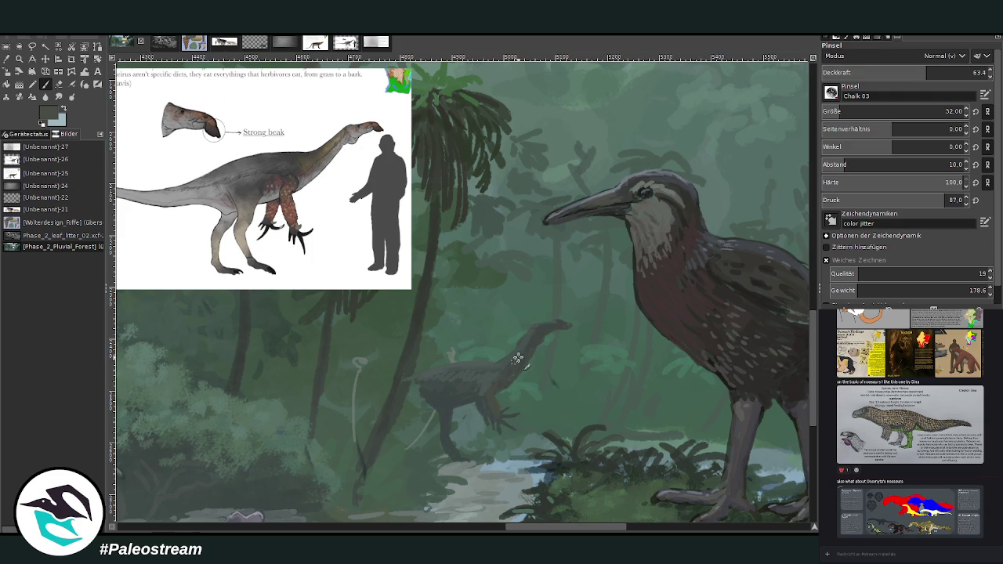
pyautogui.keyDown('ctrl'); pyautogui.click(720, 274); pyautogui.keyUp('ctrl')
pyautogui.click(890, 71)
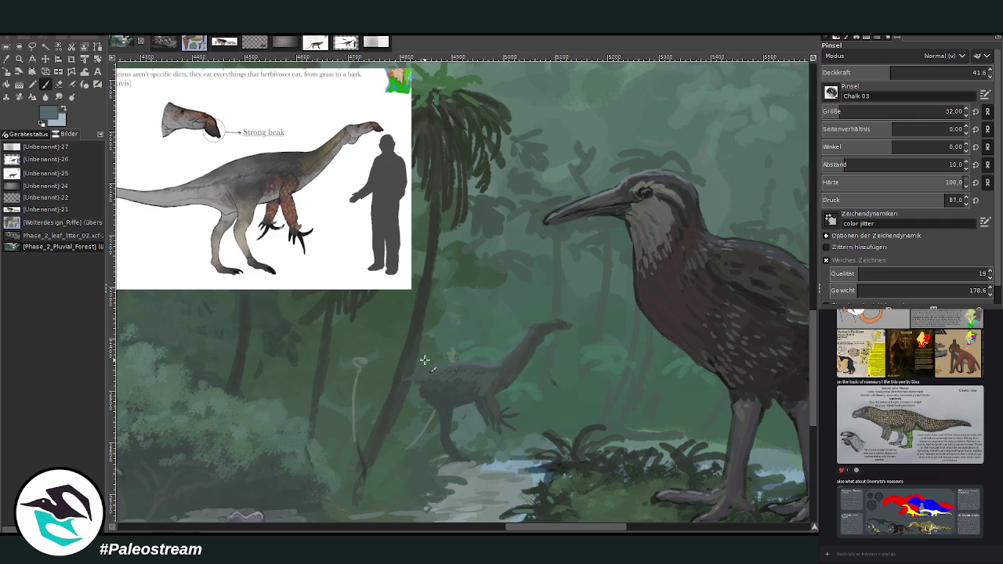
# At opacity 53.6 and size 15, paint claws on the hand and a right-pointing head.
pyautogui.click(911, 72)
pyautogui.click(838, 111)
pyautogui.moveTo(500, 417); pyautogui.dragTo(517, 433)
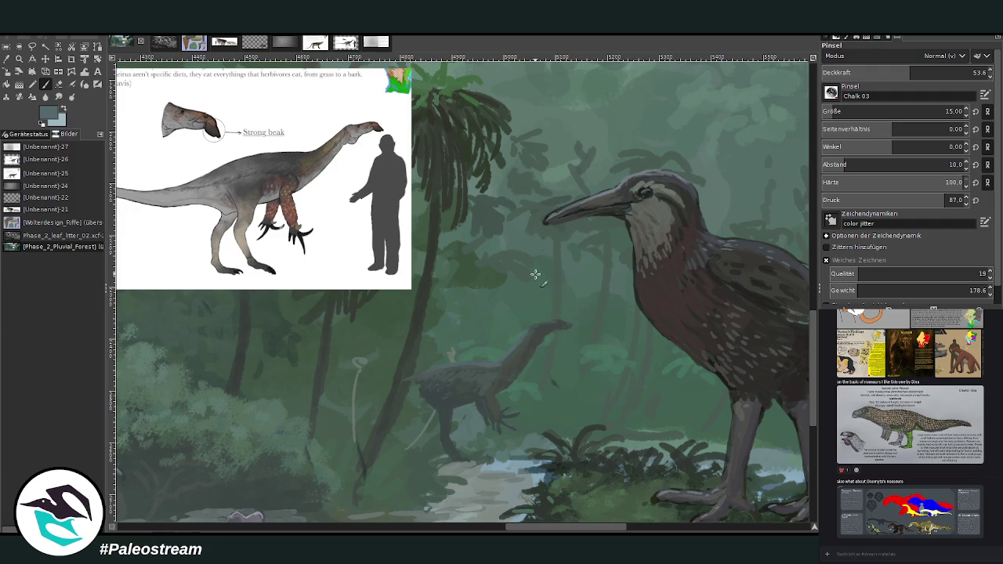
pyautogui.moveTo(543, 327); pyautogui.dragTo(569, 324)
# Select the small dinosaur's head freehand and rescale it.
pyautogui.click(32, 46)
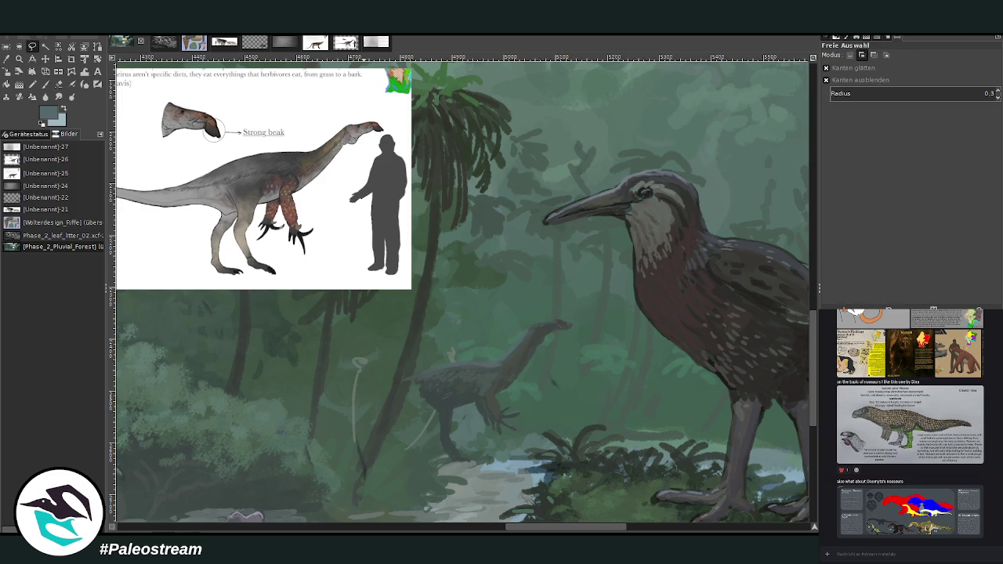
pyautogui.moveTo(567, 341)
pyautogui.mouseDown()
pyautogui.moveTo(525, 312)
pyautogui.moveTo(572, 339)
pyautogui.mouseUp()
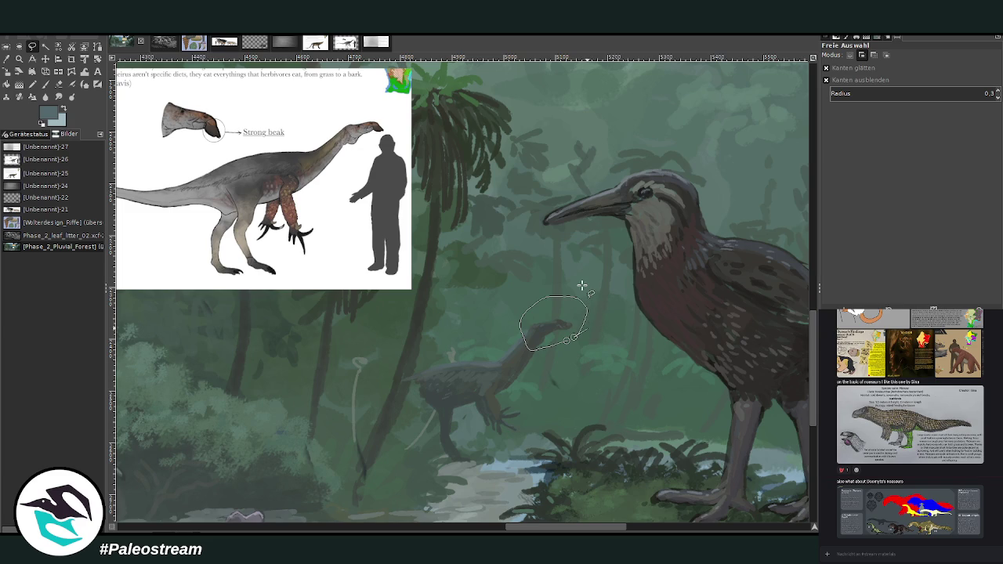
pyautogui.press('Return')
pyautogui.hotkey('shift', 's')
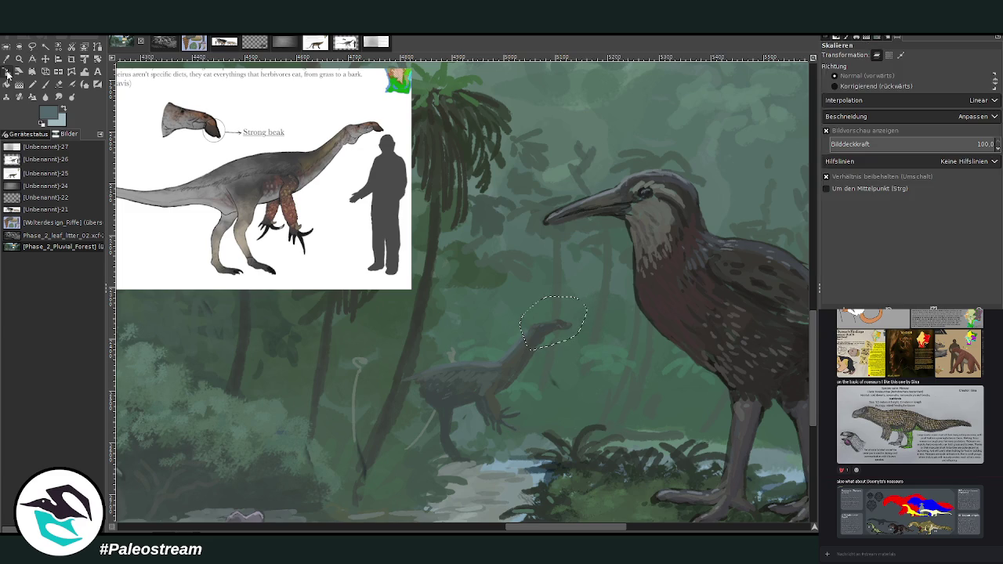
pyautogui.click(579, 284)
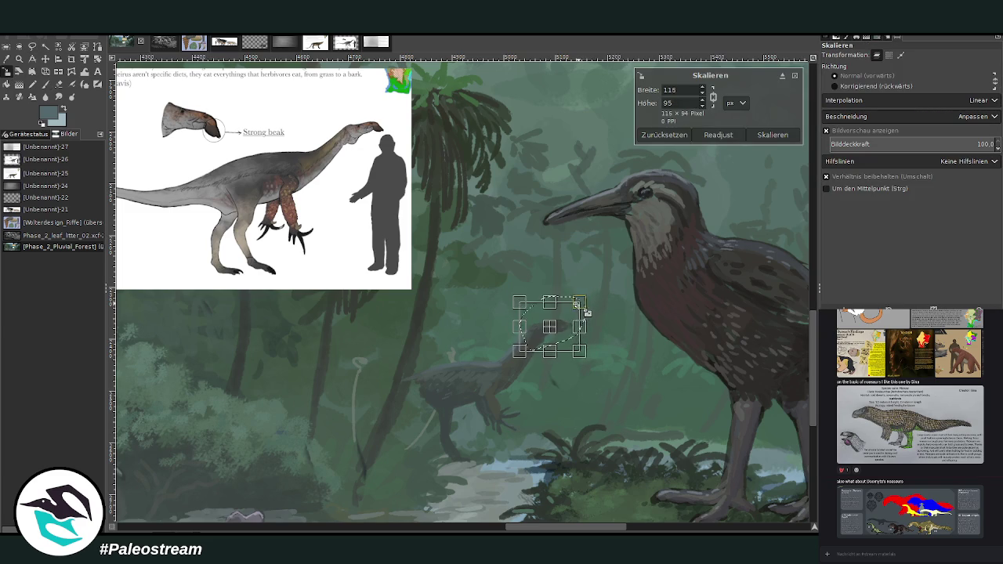
pyautogui.press('Return')
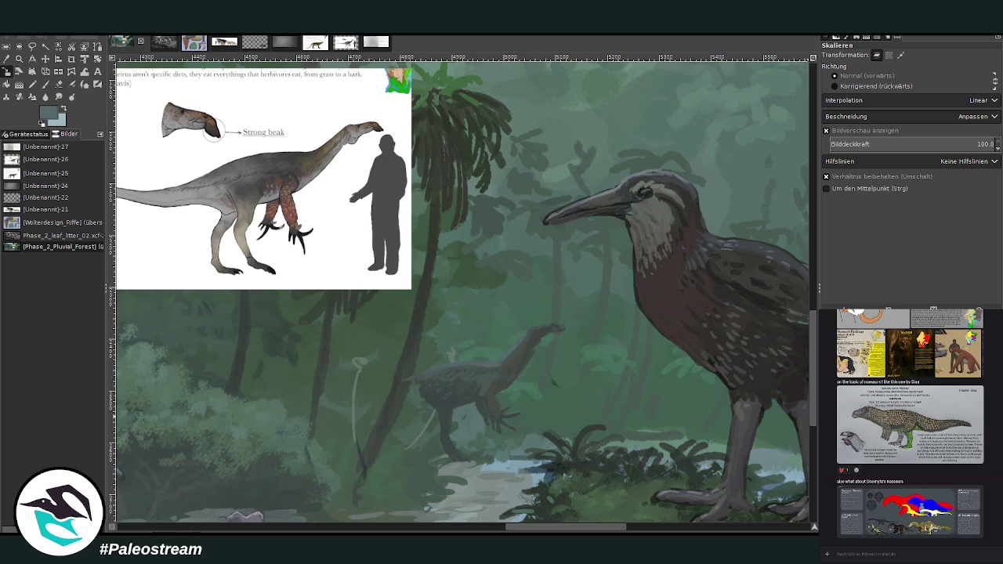
# Lightly erase part of the dinosaur's body and sample a scene colour for painting.
pyautogui.click(44, 83)
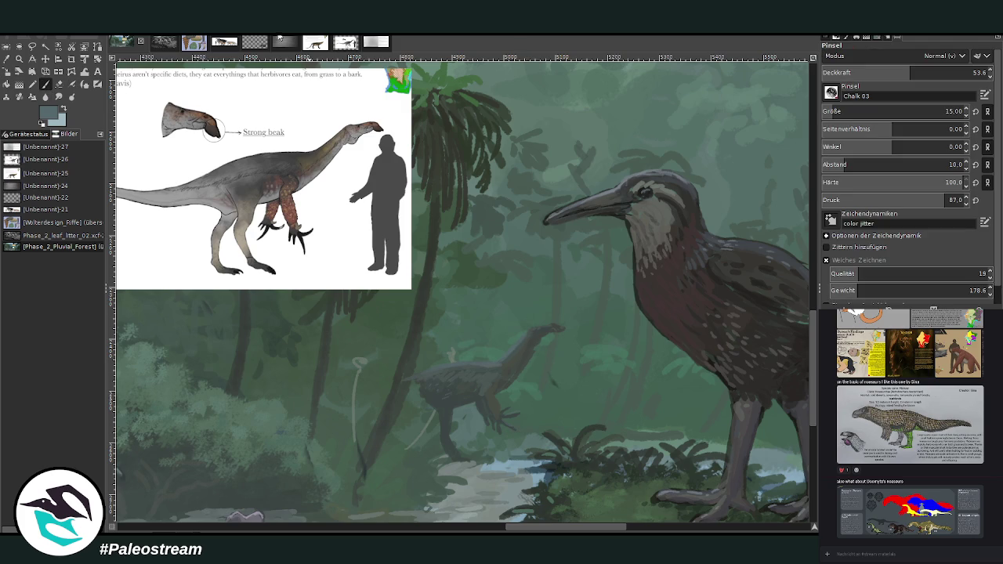
pyautogui.hotkey('shift', 'e')
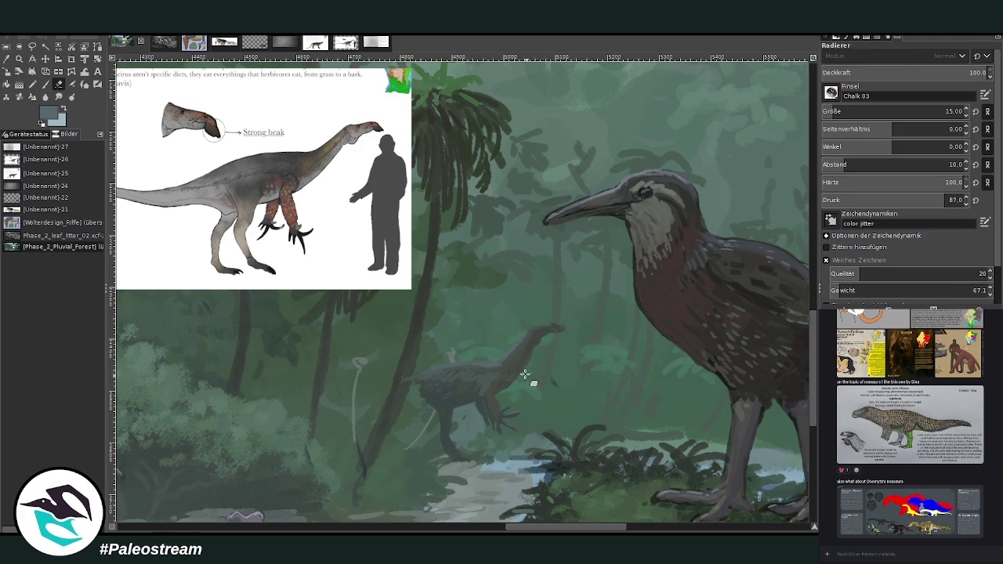
pyautogui.moveTo(519, 383); pyautogui.dragTo(506, 385)
pyautogui.click(7, 58)
pyautogui.click(486, 384)
pyautogui.press('p')
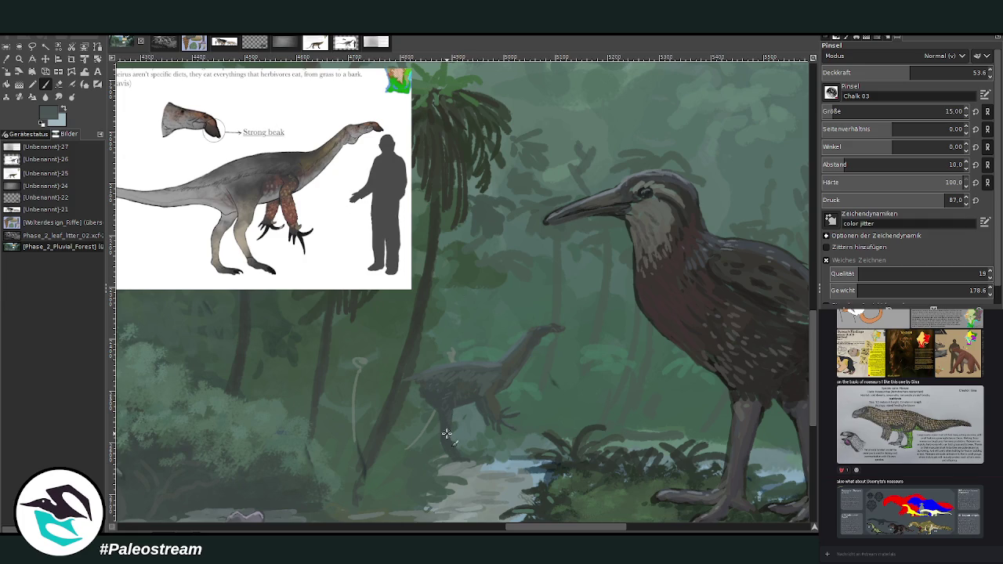
pyautogui.scroll(-1, 422, 395)
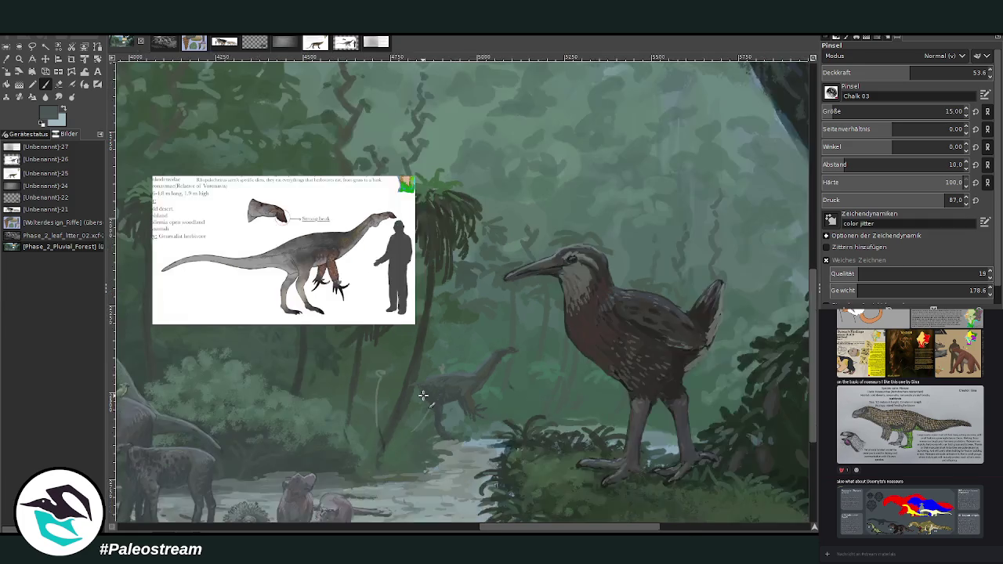
# Zoom in closely on the small dinosaur and sample a nearby pale colour.
pyautogui.scroll(-2, 423, 395)
pyautogui.press('z')
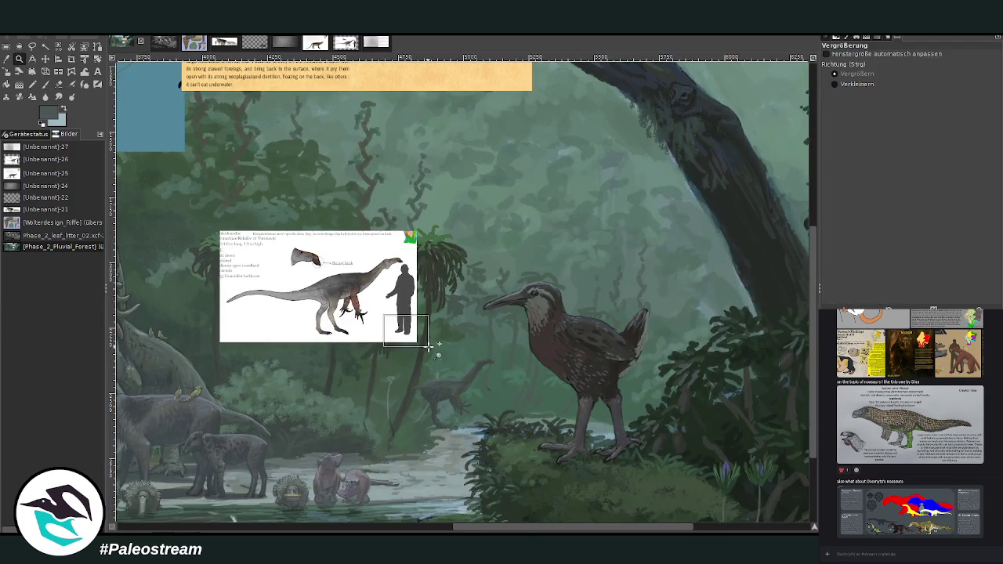
pyautogui.click(432, 347)
pyautogui.click(58, 84)
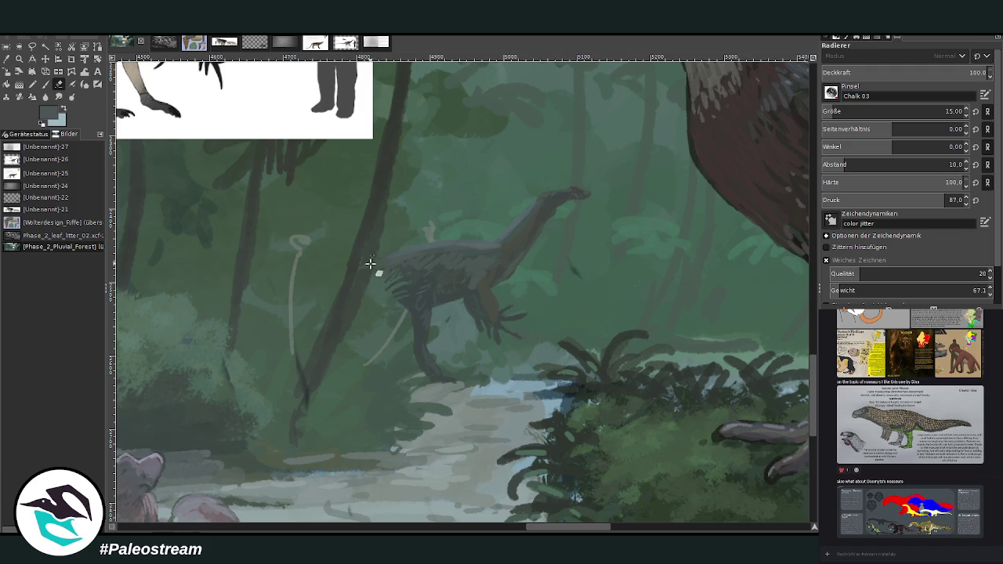
pyautogui.press('o')
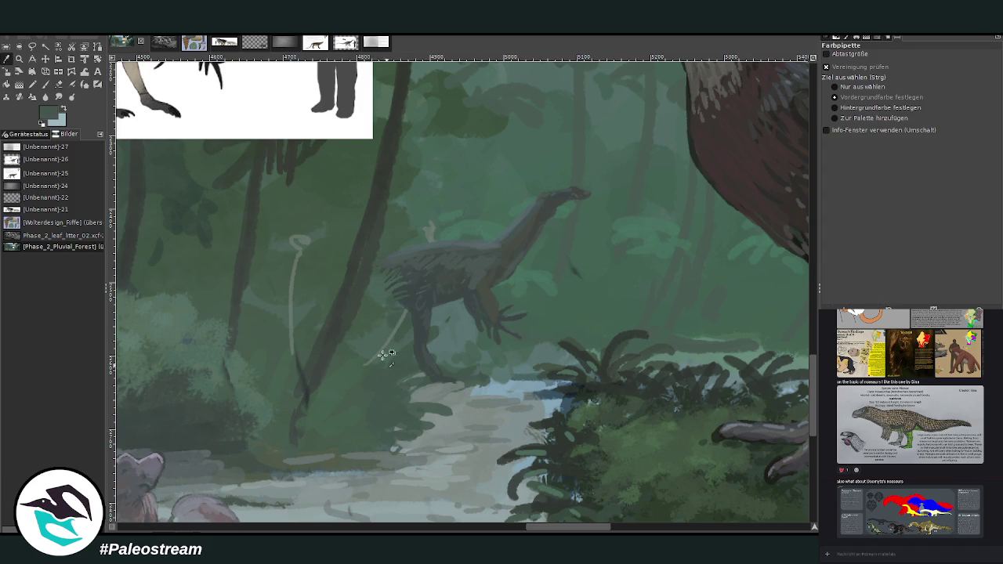
pyautogui.click(46, 84)
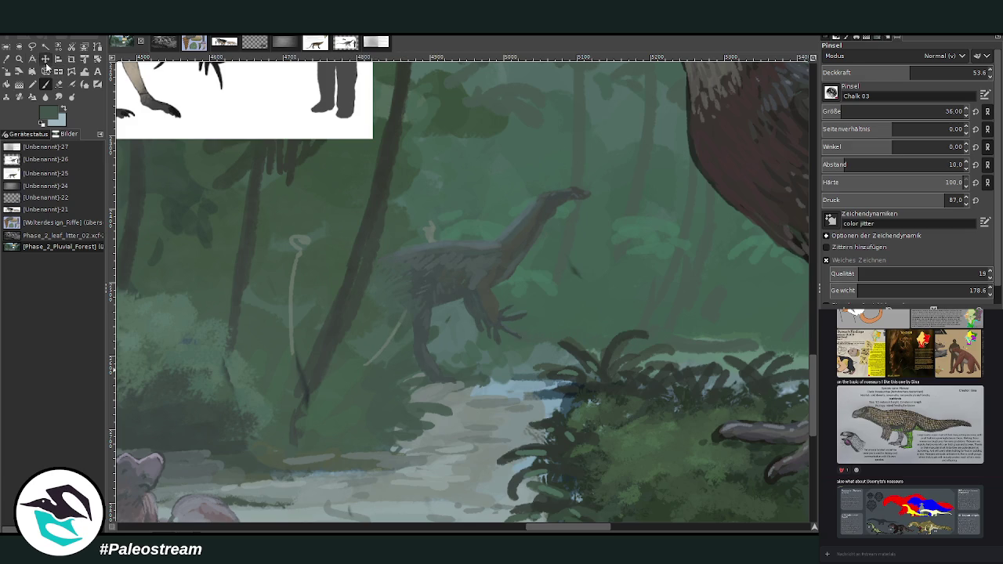
pyautogui.press('o')
pyautogui.click(304, 238)
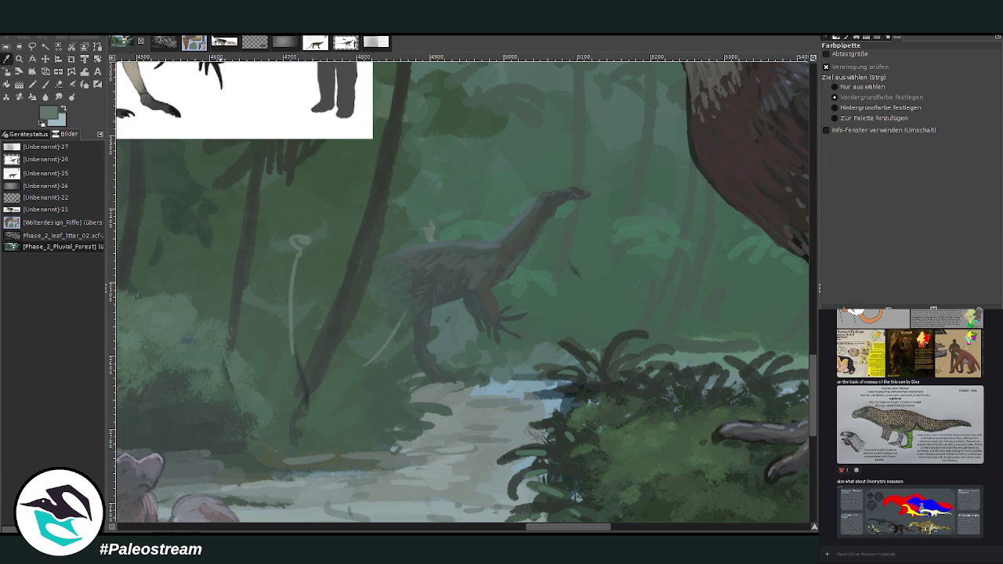
pyautogui.press('p')
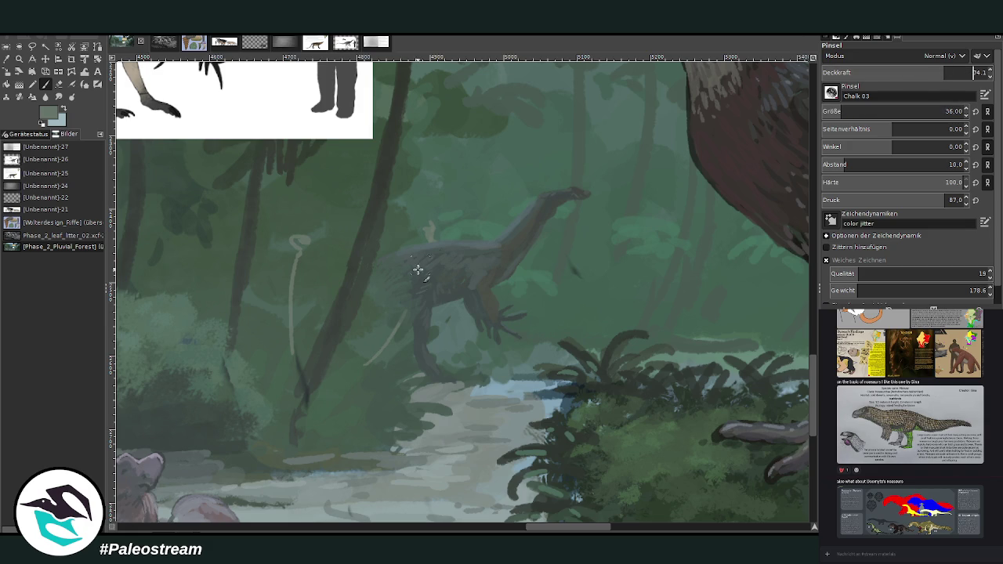
# Paint a pale curved stroke across the dinosaur and foliage green over its lower legs.
pyautogui.moveTo(430, 228); pyautogui.dragTo(365, 364)
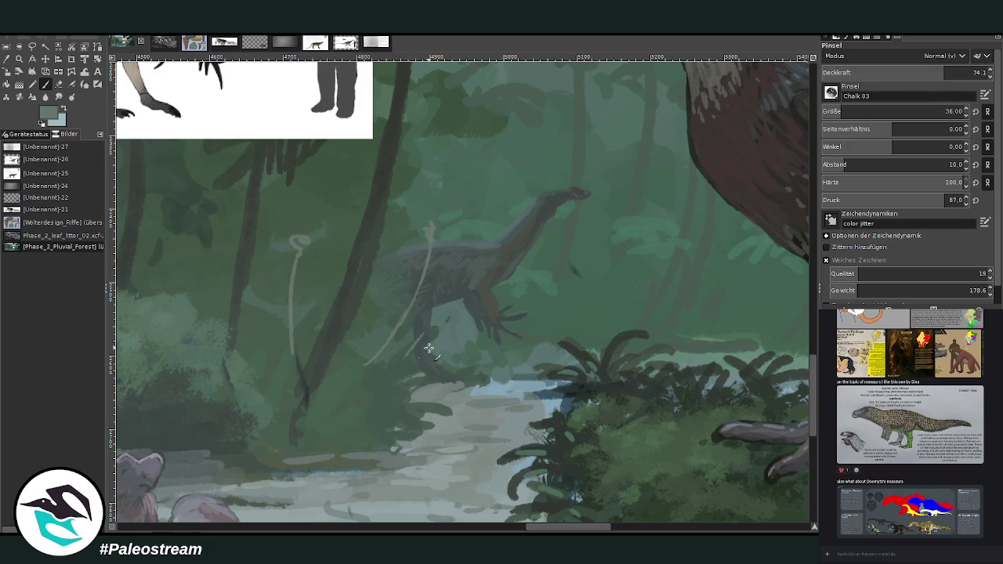
pyautogui.press('o')
pyautogui.click(382, 382)
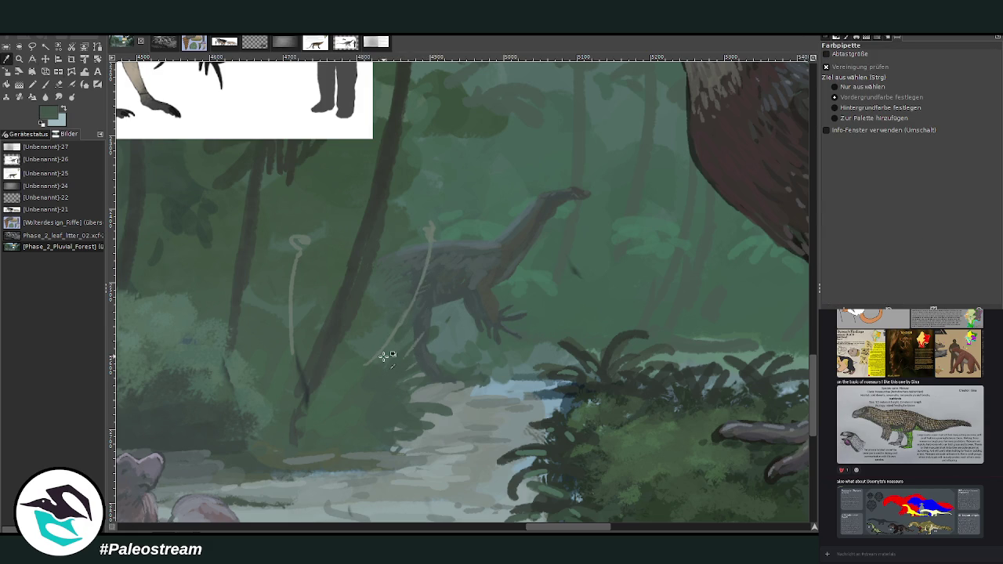
pyautogui.press('p')
pyautogui.moveTo(440, 329)
pyautogui.mouseDown()
pyautogui.moveTo(404, 380)
pyautogui.moveTo(428, 383)
pyautogui.mouseUp()
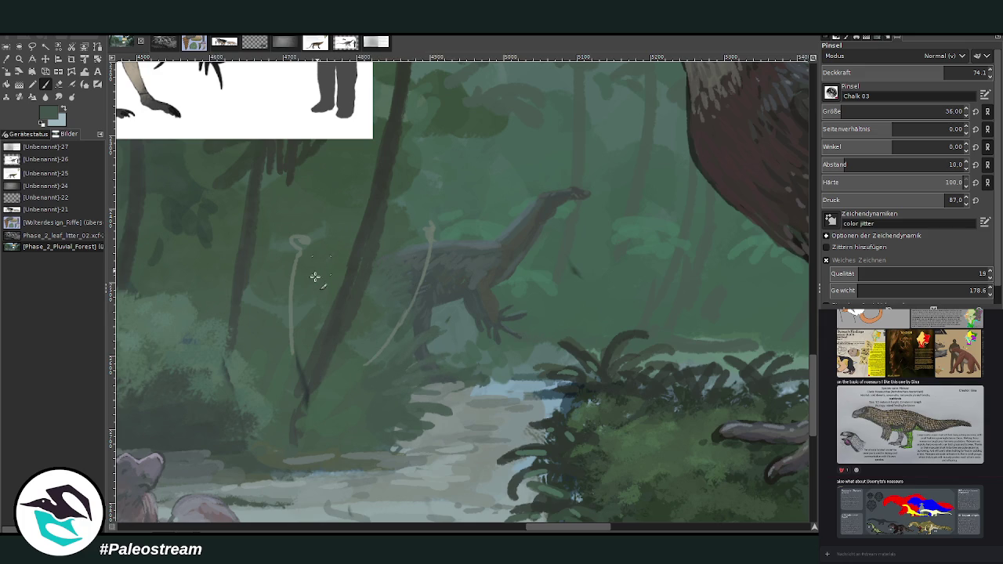
pyautogui.press('-')
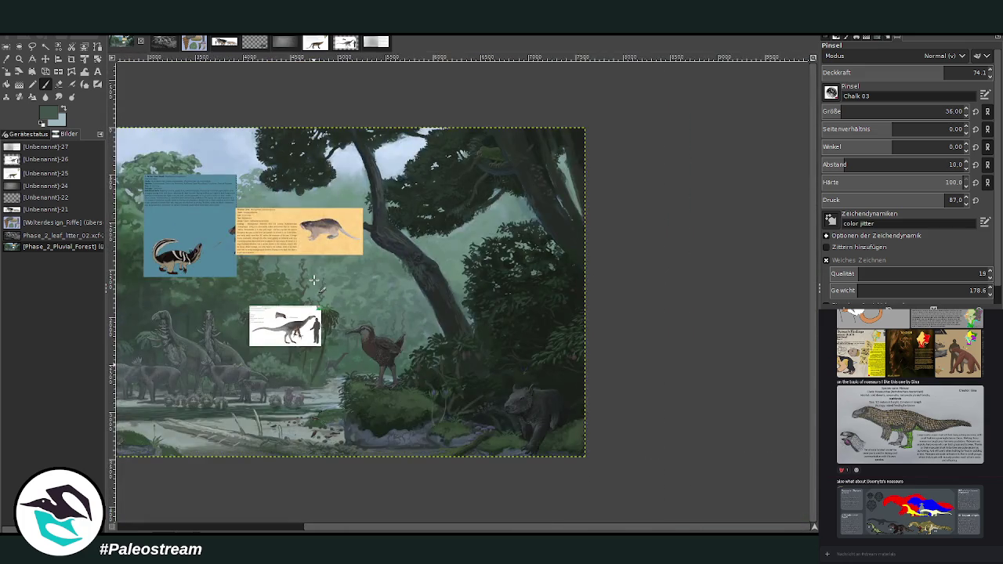
# Zoom toward the bird and set the brush to size 258 with opacity 10.7.
pyautogui.press('-')
pyautogui.press('z')
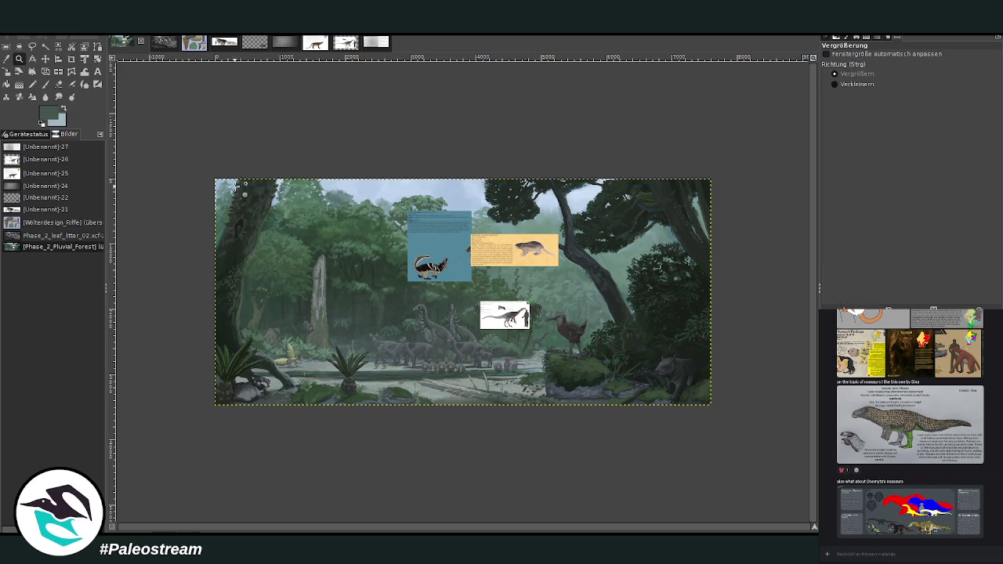
pyautogui.click(569, 373)
pyautogui.click(526, 390)
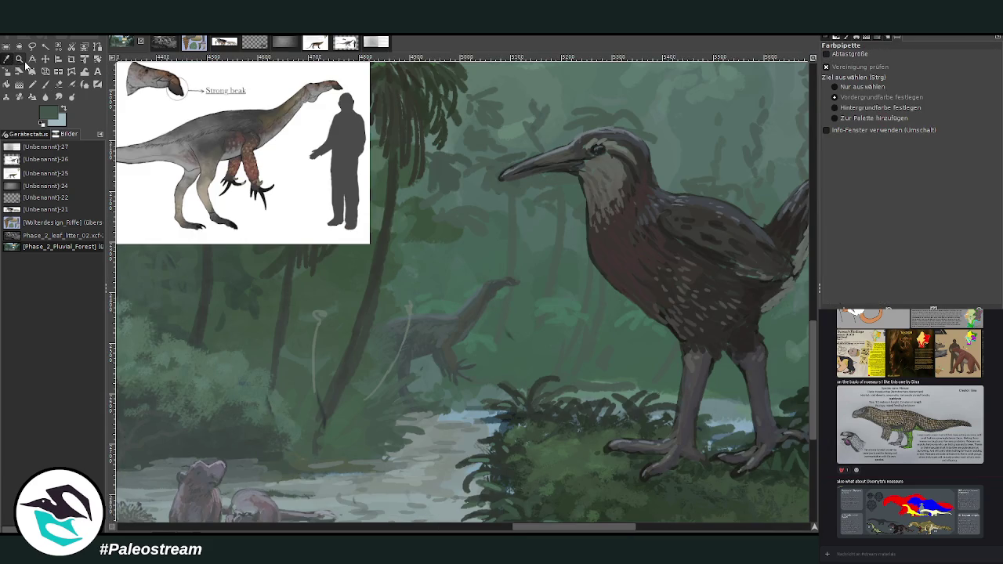
pyautogui.press('p')
pyautogui.moveTo(862, 111); pyautogui.dragTo(886, 111)
pyautogui.moveTo(940, 72); pyautogui.dragTo(847, 72)
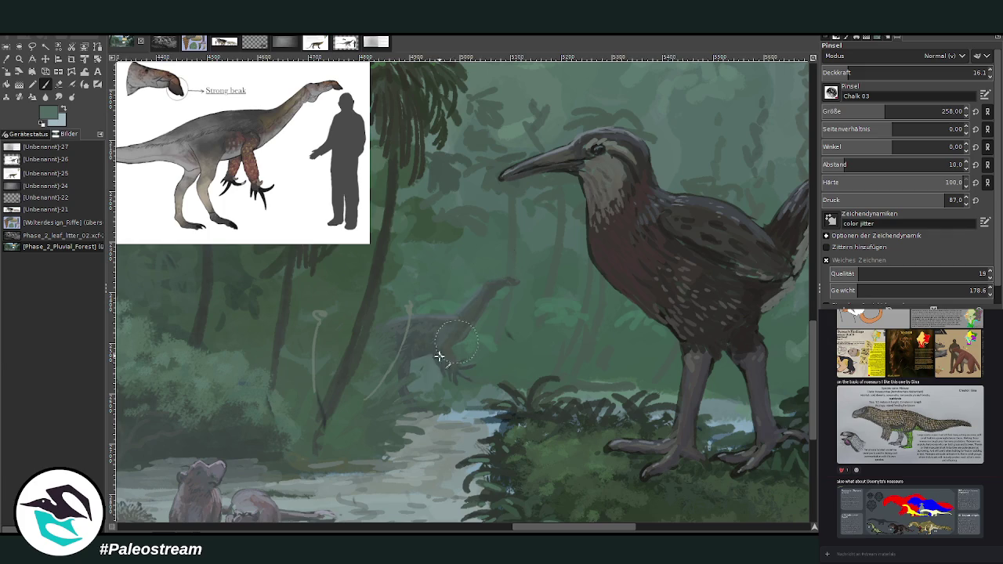
pyautogui.click(838, 72)
# Reframe the view, zooming in on the bird and the theropod reference sheet.
pyautogui.hotkey('shift', 'ctrl', 'j')
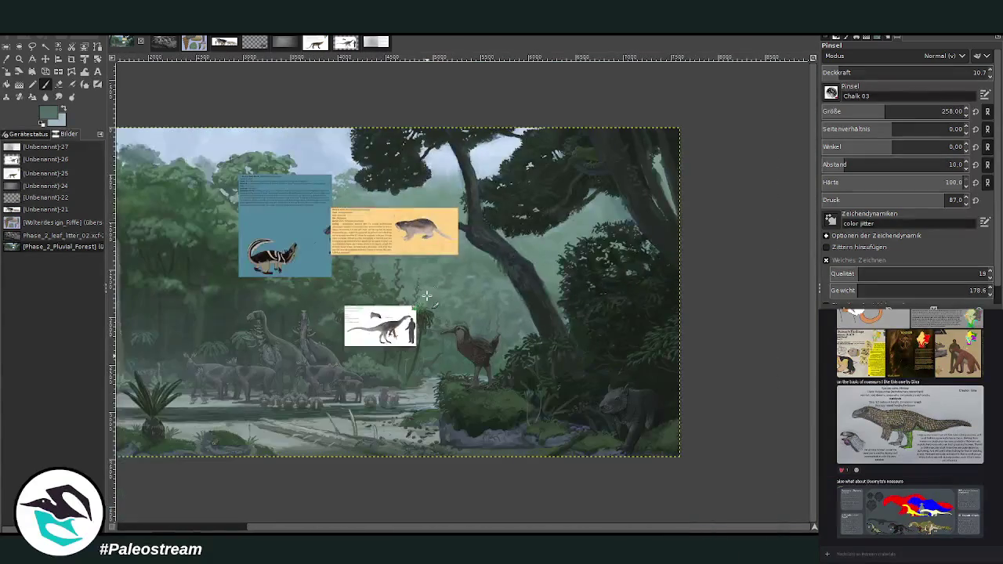
pyautogui.hotkey('ctrl', 'z')
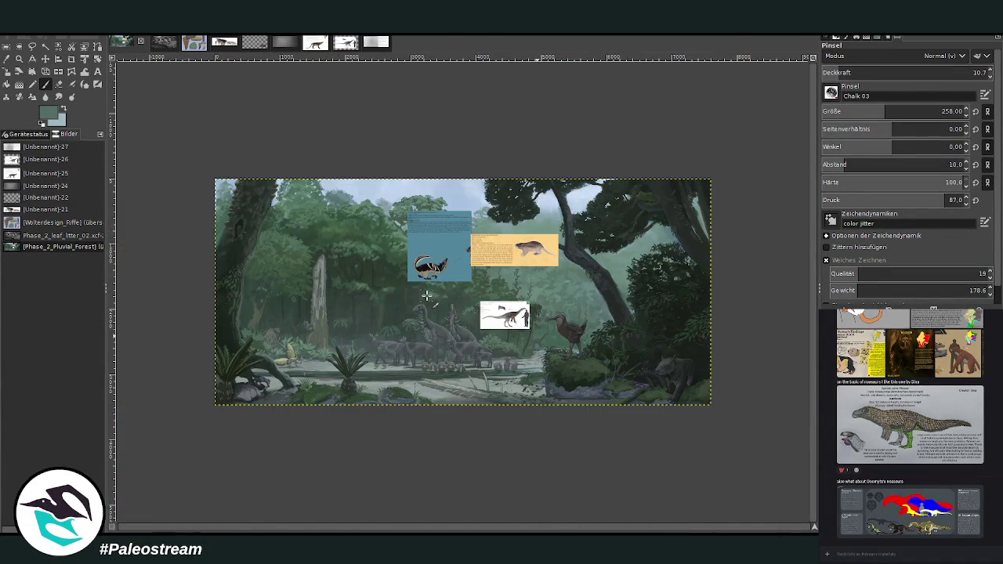
pyautogui.press('z')
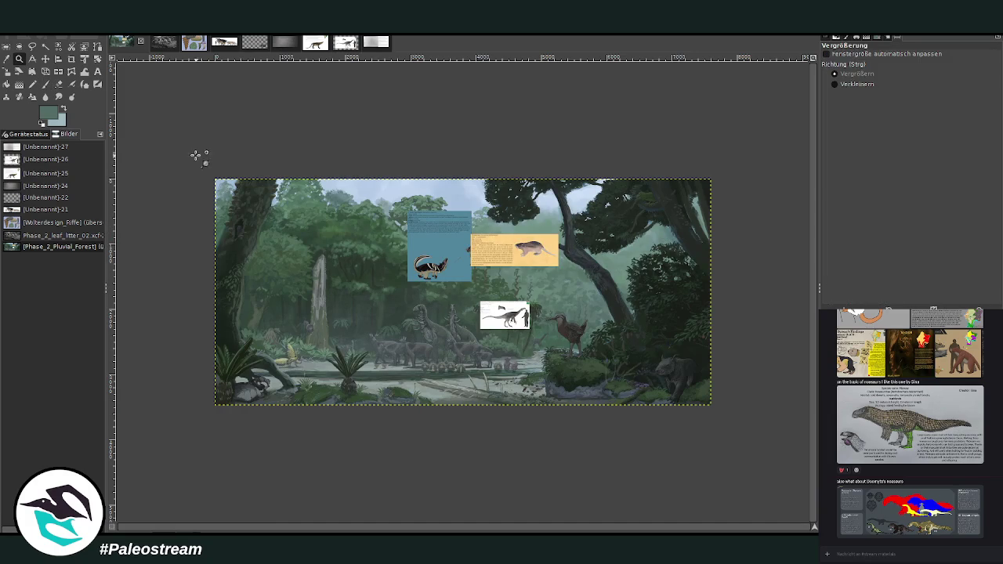
pyautogui.moveTo(199, 156); pyautogui.dragTo(706, 401)
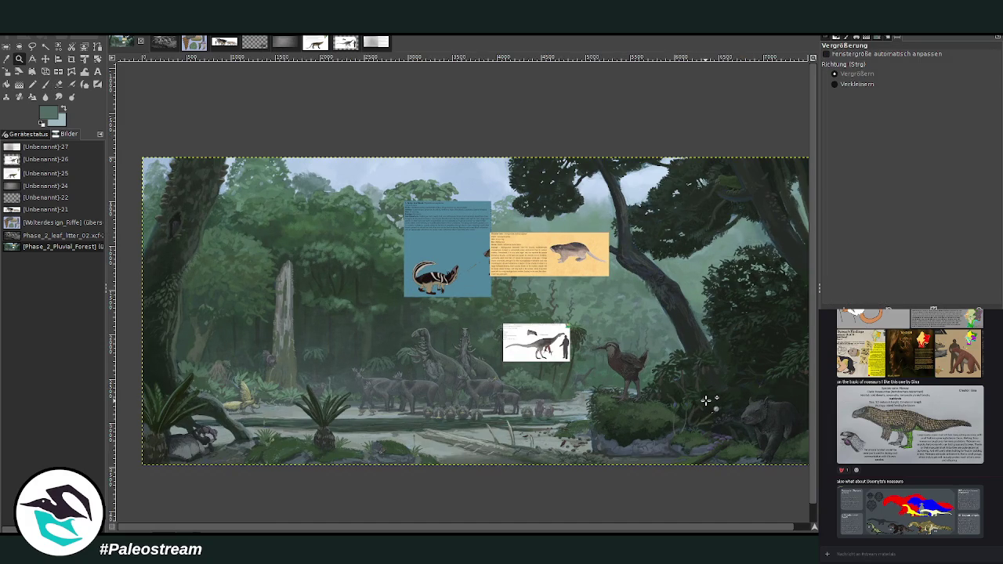
pyautogui.moveTo(521, 306); pyautogui.dragTo(666, 402)
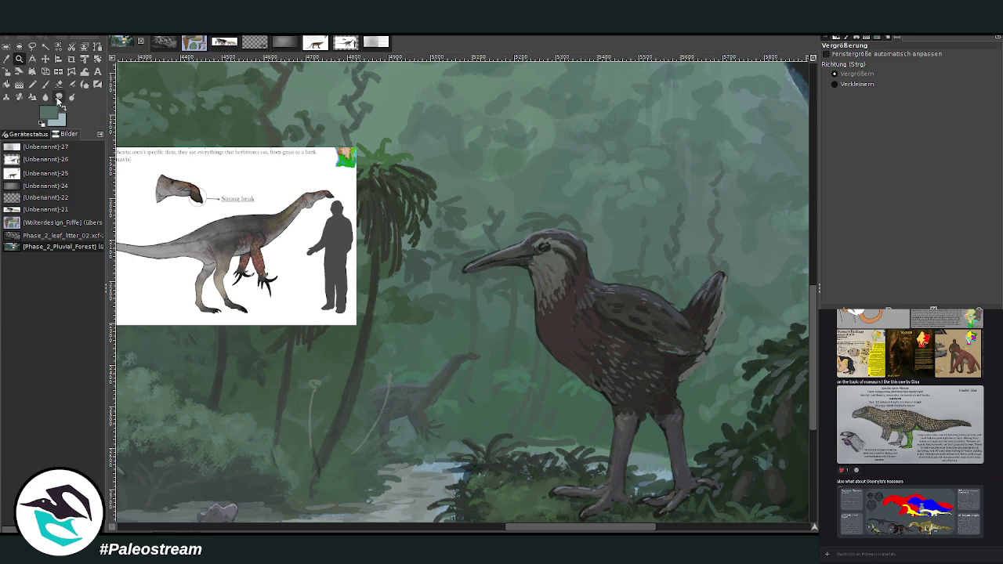
# Switch to the Smudge tool and set its brush size to 273.
pyautogui.click(58, 97)
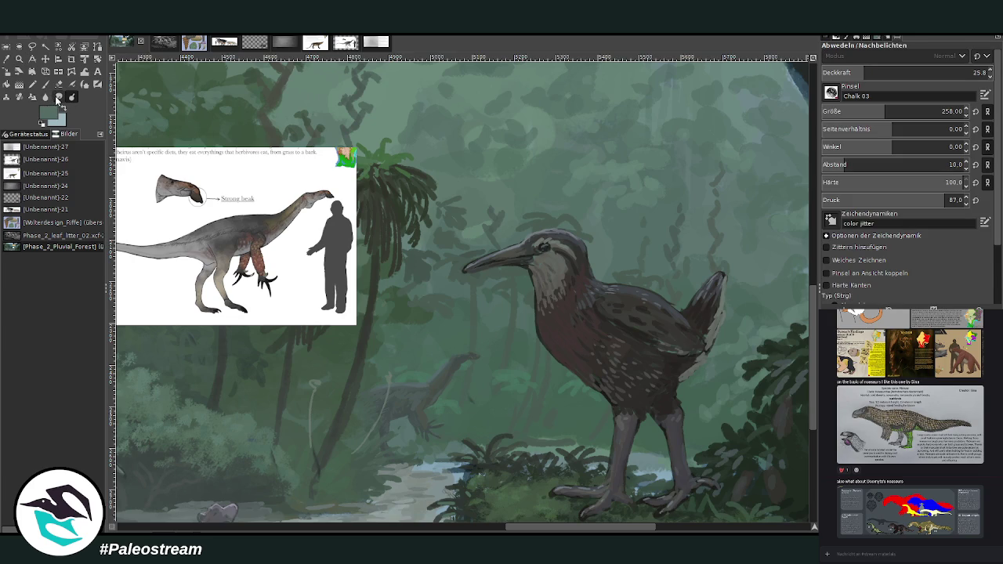
pyautogui.click(58, 97)
pyautogui.moveTo(847, 117); pyautogui.dragTo(870, 116)
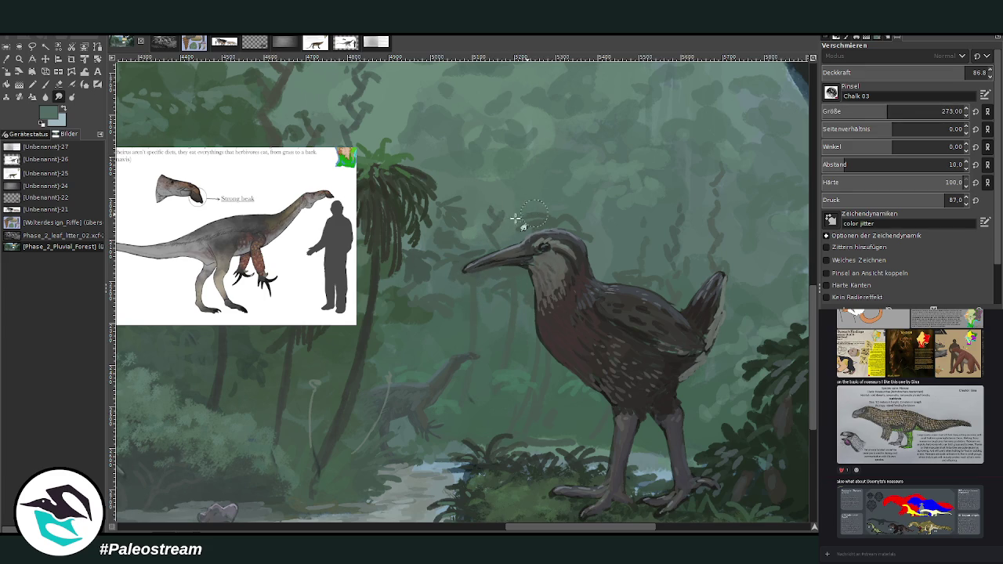
# Zoom so the whole painting with its reference cards fills the window.
pyautogui.scroll(-4, 365, 288)
pyautogui.scroll(-1, 365, 288)
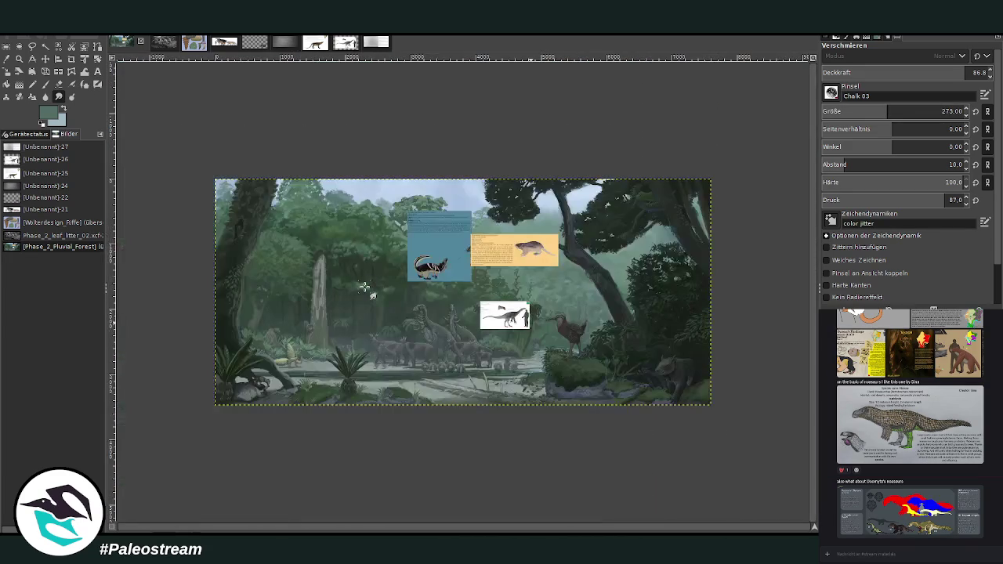
pyautogui.press('z')
pyautogui.moveTo(217, 157); pyautogui.dragTo(711, 422)
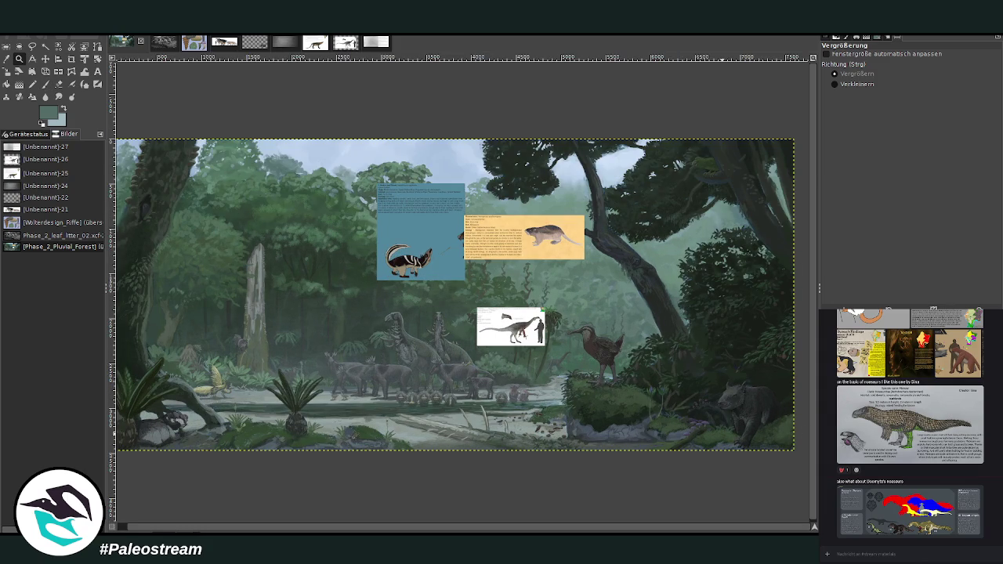
pyautogui.press('pageup')
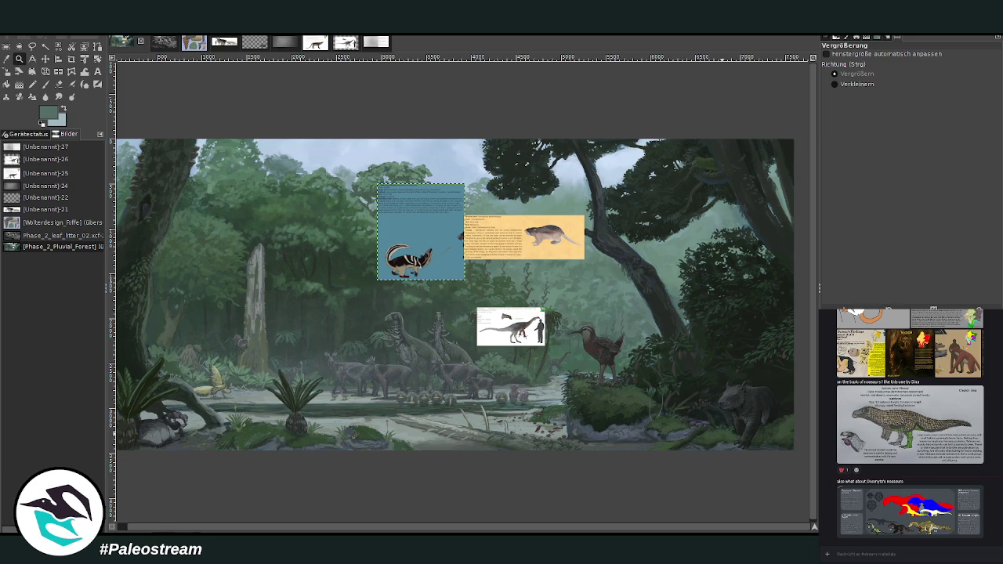
# Clear the white dinosaur card layer, then make the background layer active.
pyautogui.press('pageup')
pyautogui.press('m')
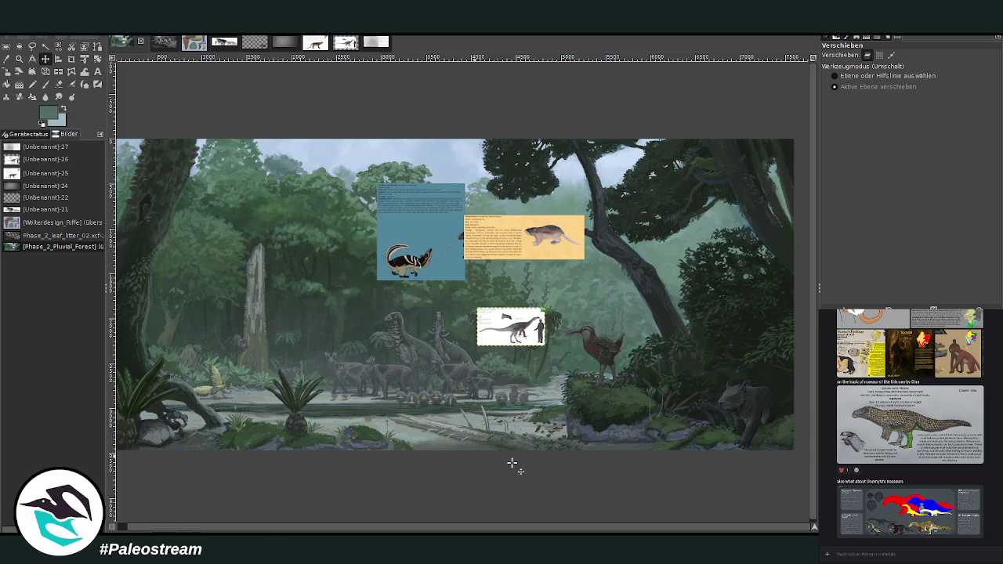
pyautogui.press('Delete')
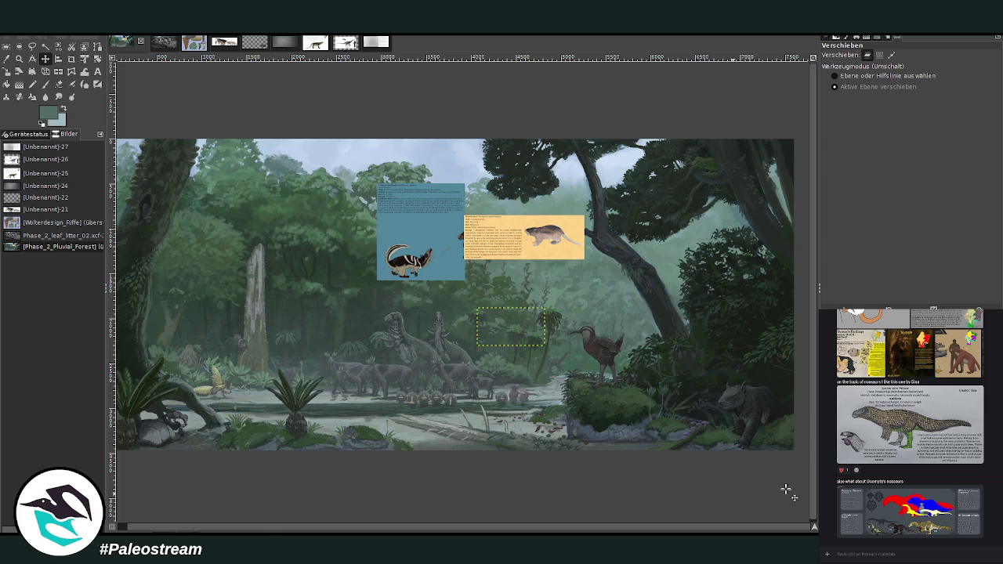
pyautogui.press('pagedown')
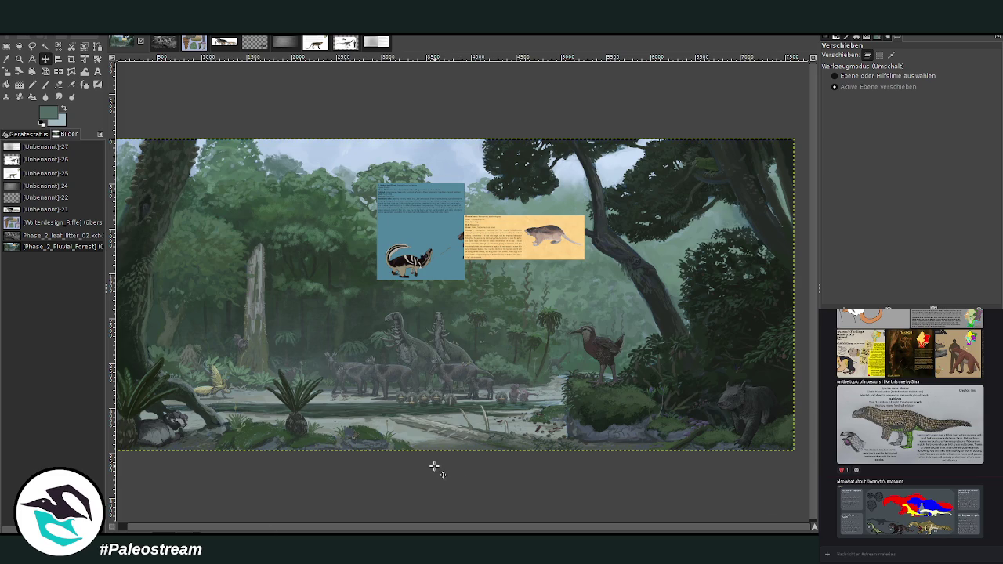
# Copy the bird species collage image from the Discord chat.
pyautogui.hscroll(-1, 340, 532)
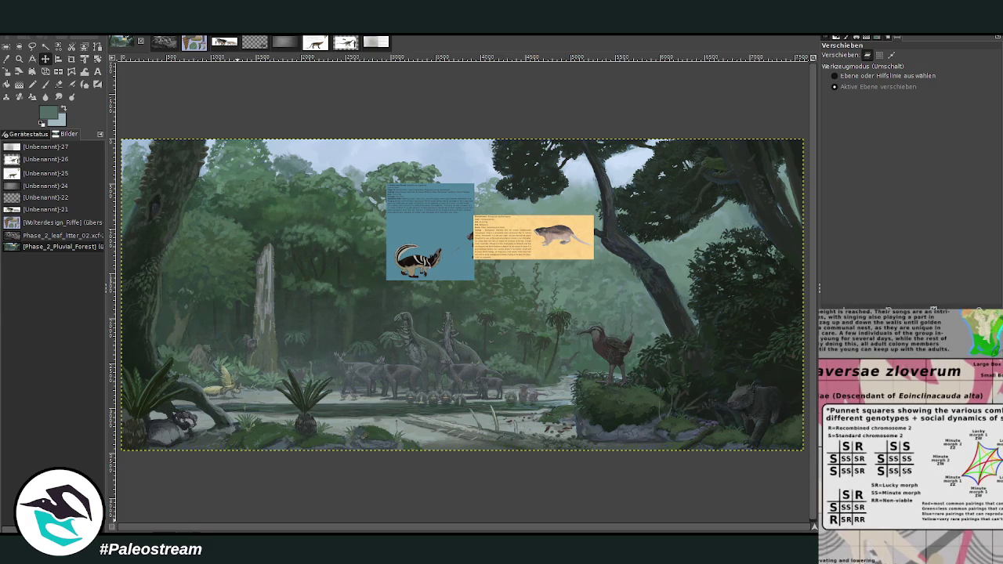
pyautogui.rightClick(908, 472)
pyautogui.press('Escape')
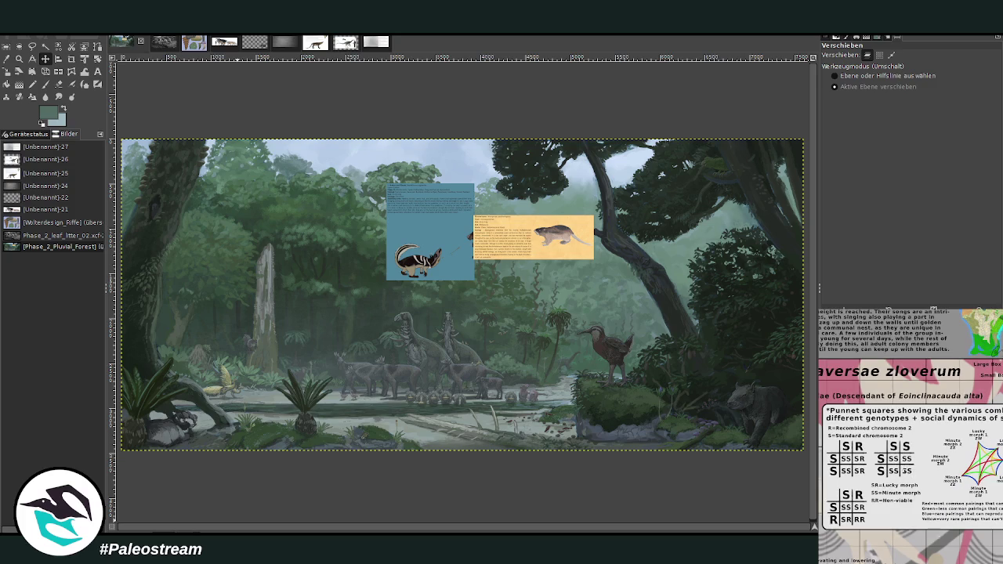
# Paste the collage into the painting and move it right over the canvas.
pyautogui.press('Escape')
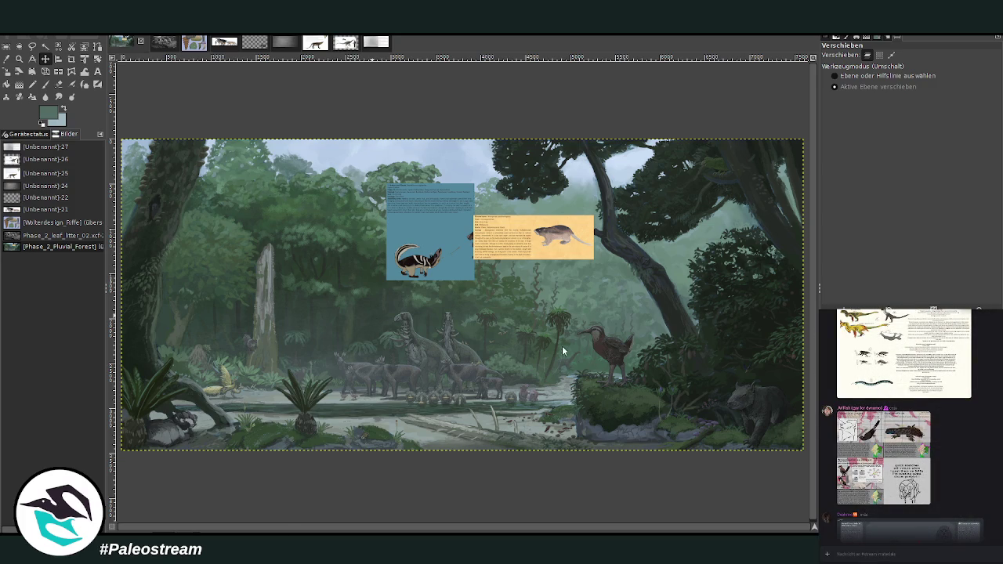
pyautogui.hotkey('ctrl', 'v')
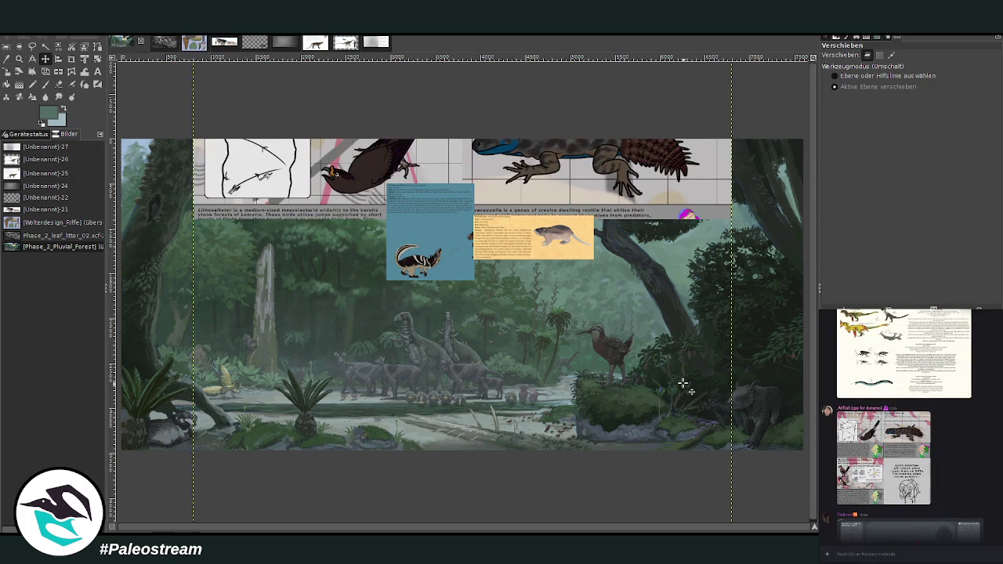
pyautogui.click(45, 59)
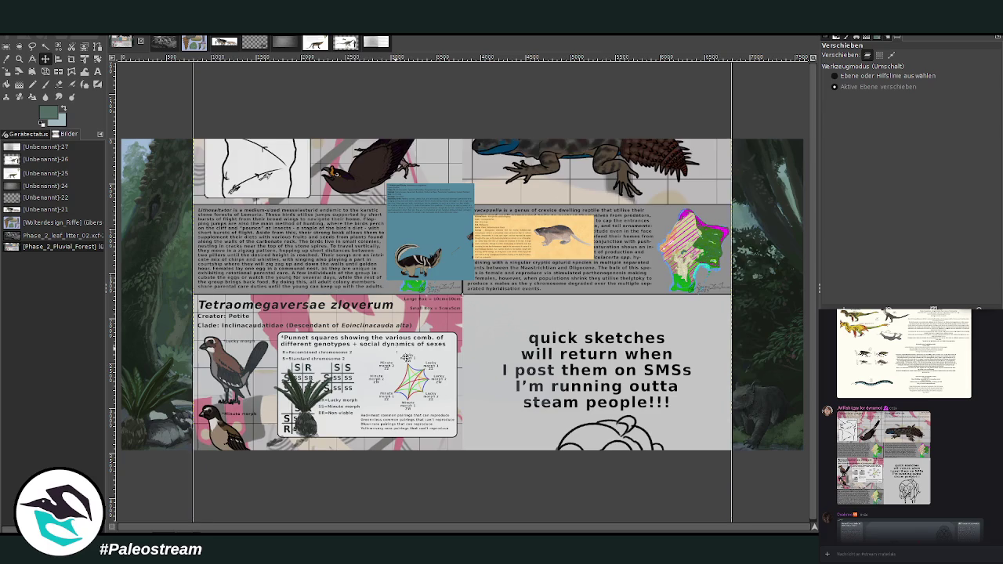
pyautogui.moveTo(348, 328); pyautogui.dragTo(384, 211)
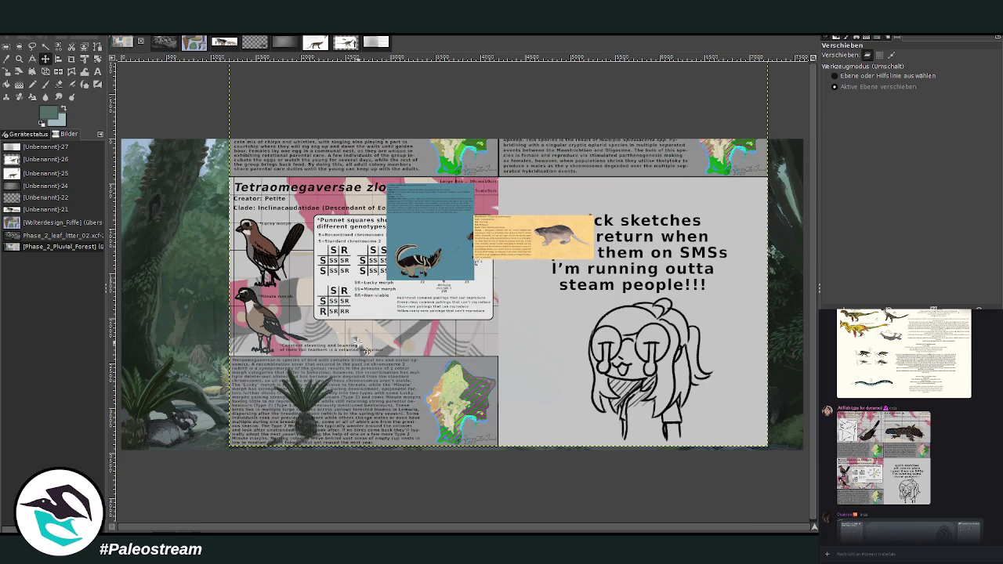
pyautogui.moveTo(461, 390); pyautogui.dragTo(786, 365)
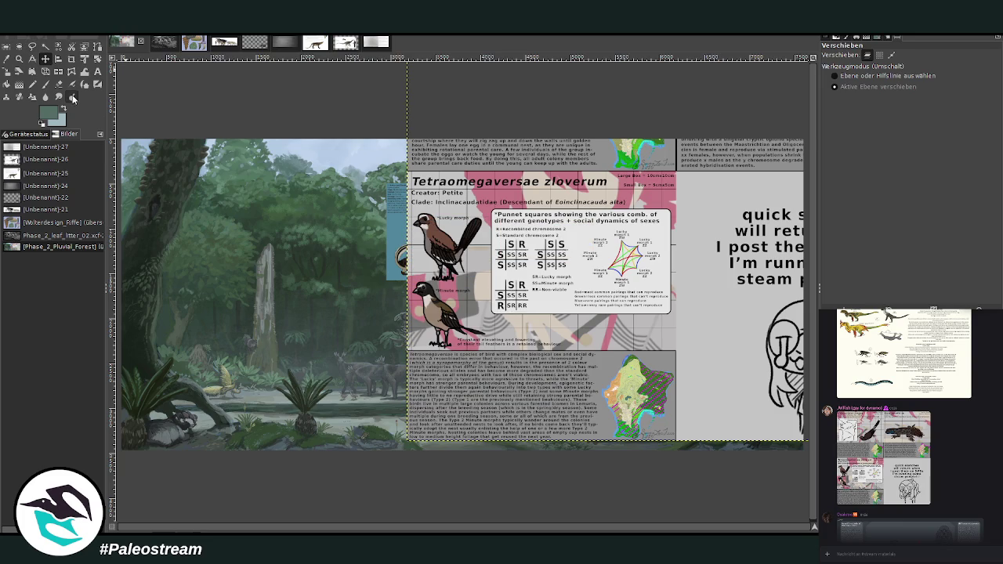
# Crop the pasted collage down to the two bird morphs.
pyautogui.click(71, 59)
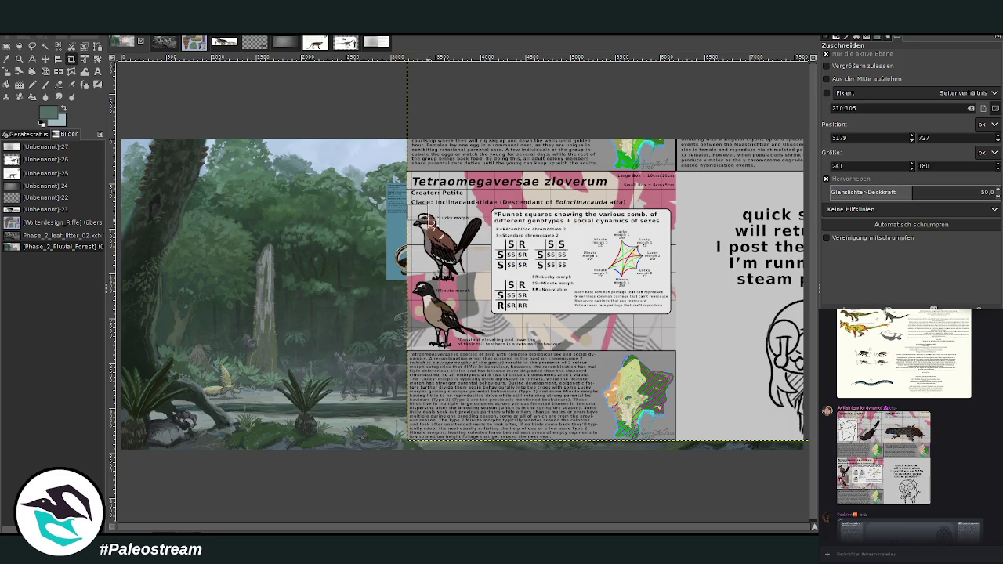
pyautogui.moveTo(433, 225)
pyautogui.mouseDown()
pyautogui.moveTo(505, 345)
pyautogui.moveTo(469, 274)
pyautogui.mouseUp()
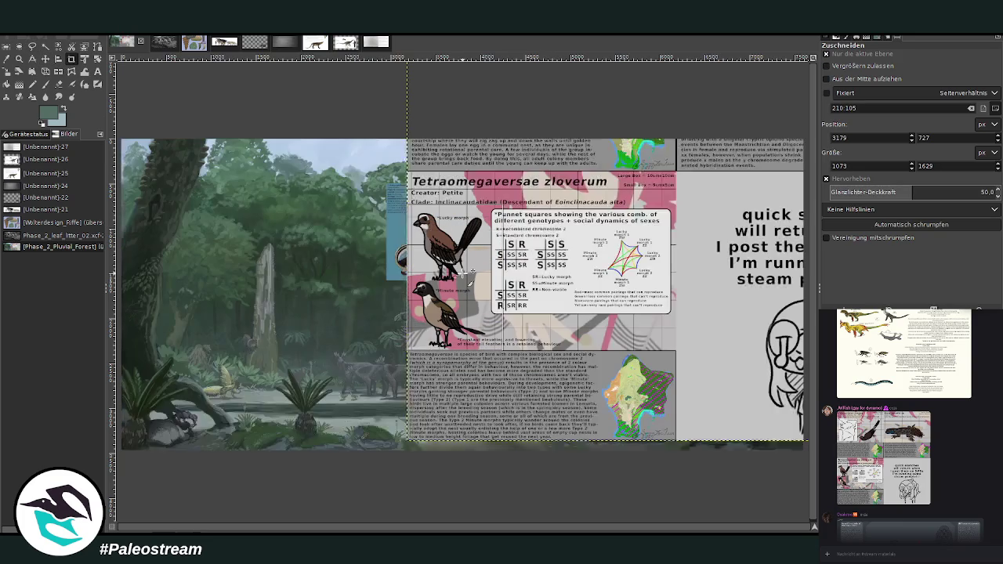
pyautogui.click(469, 272)
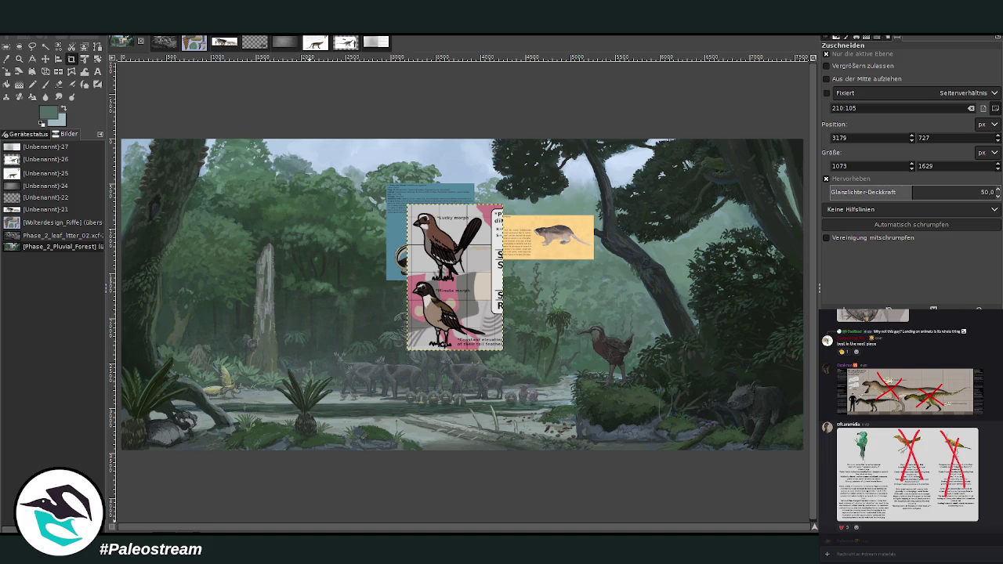
# Find the stick-insect species sheet in the chat and paste it onto the canvas.
pyautogui.scroll(1, 909, 423)
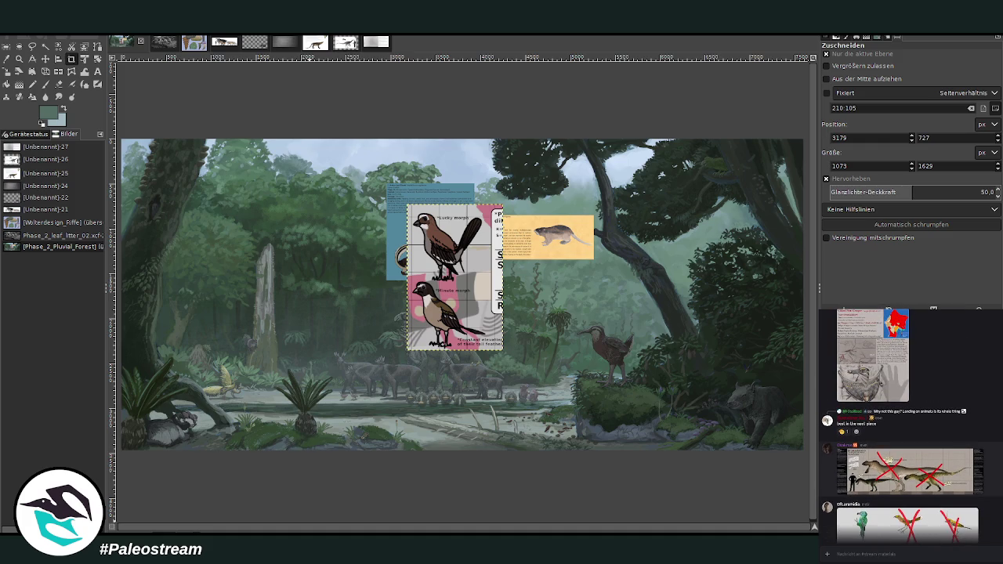
pyautogui.scroll(2, 909, 423)
pyautogui.scroll(2, 909, 423)
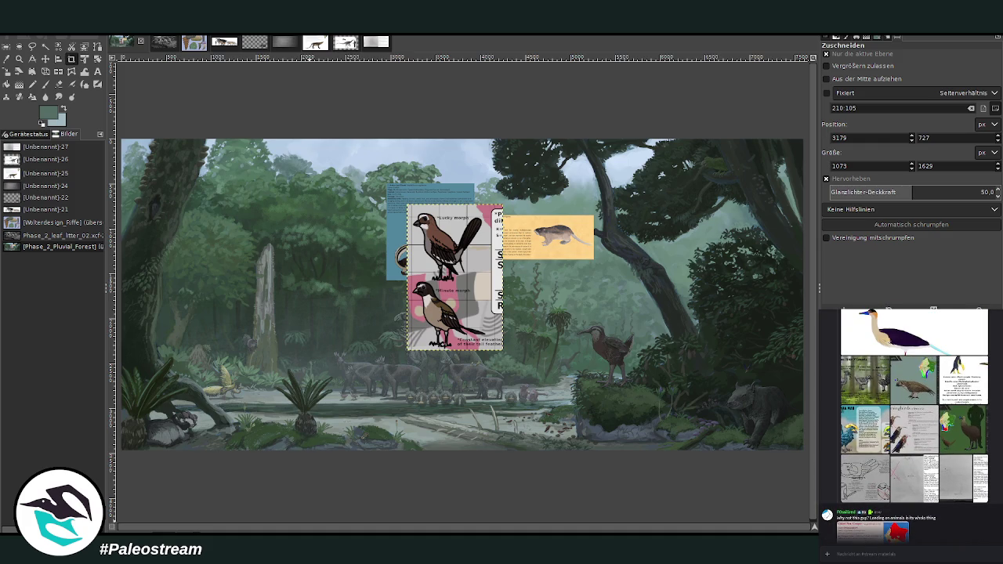
pyautogui.scroll(2, 910, 423)
pyautogui.scroll(2, 909, 424)
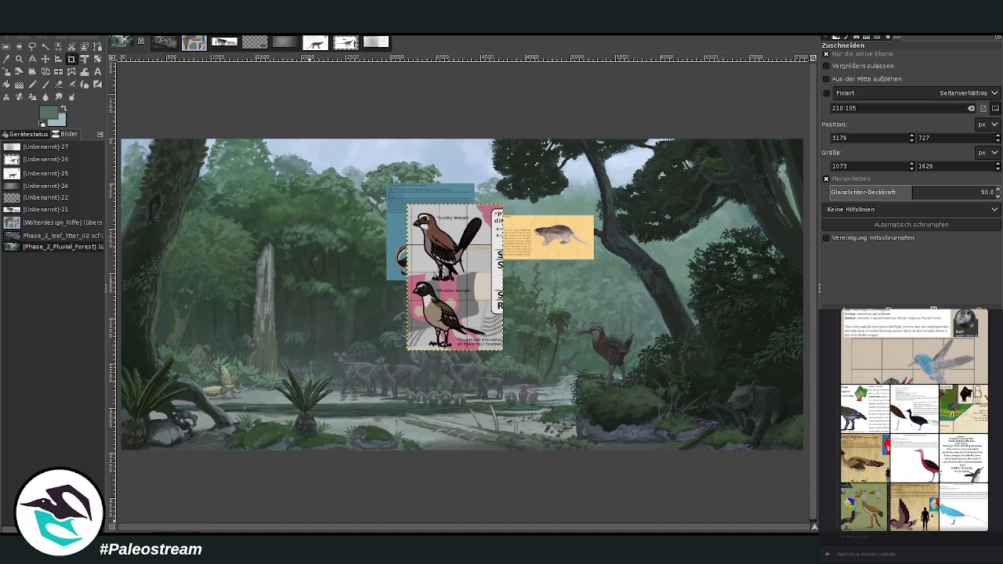
pyautogui.scroll(2, 910, 423)
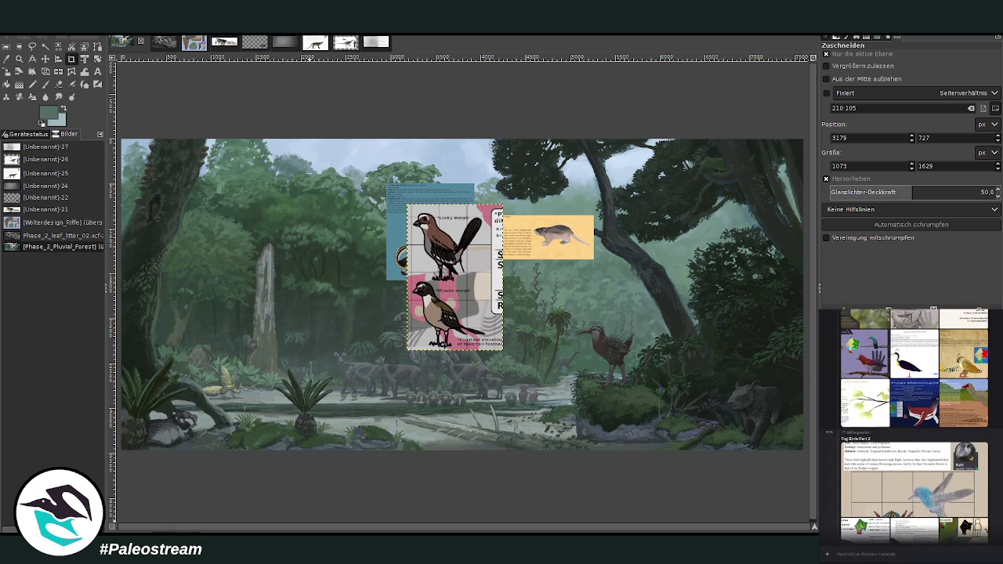
pyautogui.scroll(2, 910, 424)
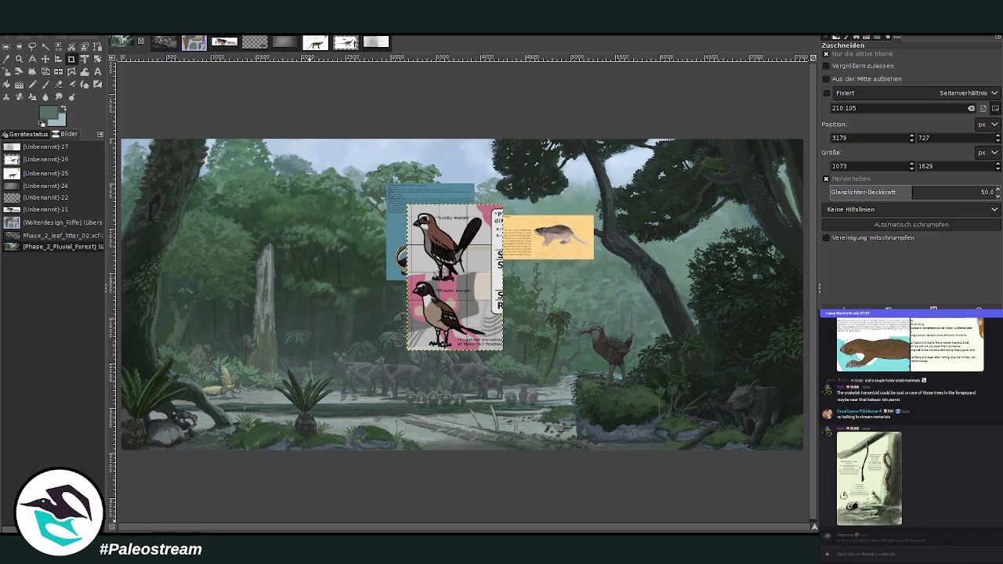
pyautogui.click(864, 473)
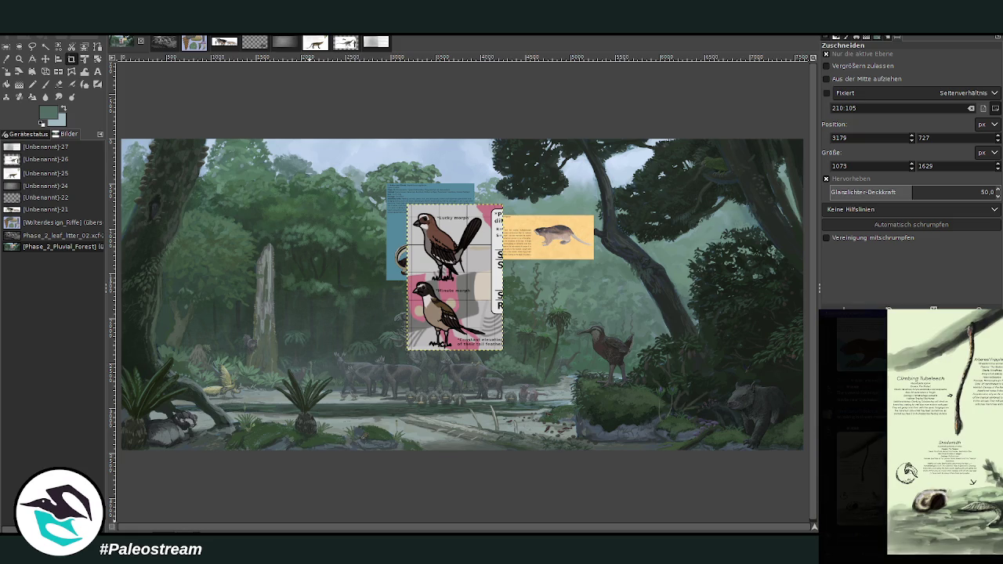
pyautogui.press('Escape')
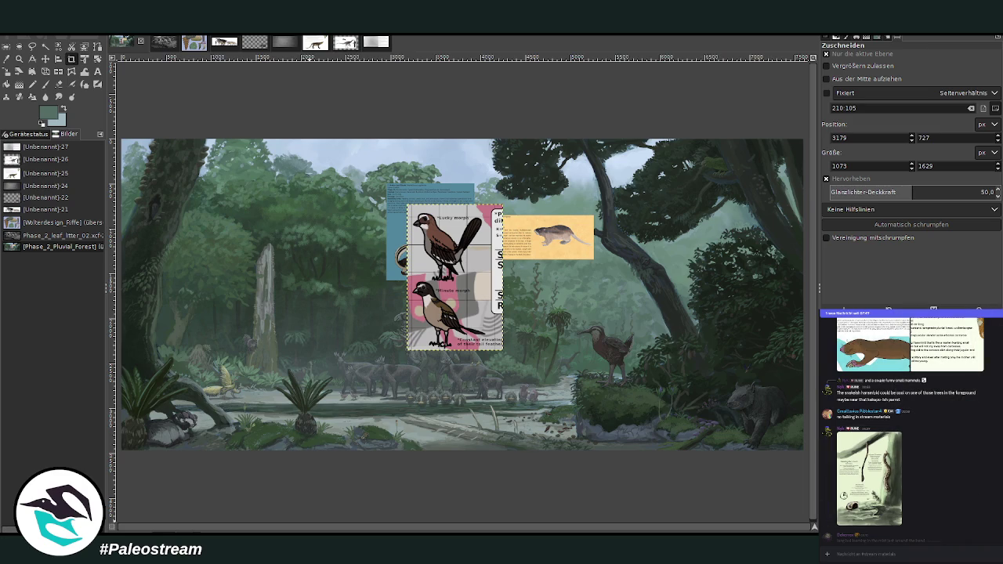
pyautogui.click(911, 498)
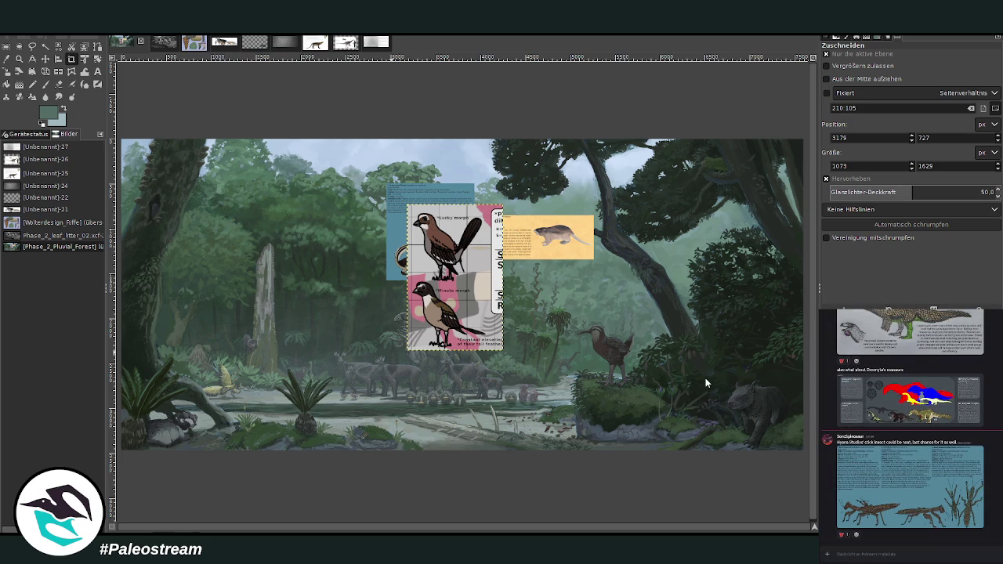
pyautogui.hotkey('ctrl', 'v')
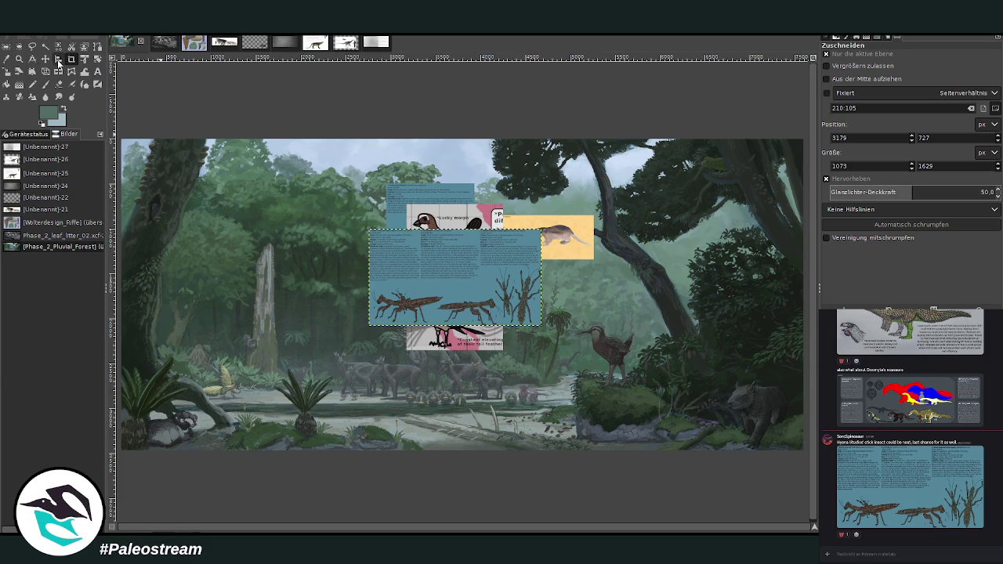
# Zoom in and crop the sheet to the first South Lemurian Stick Insect card.
pyautogui.click(19, 59)
pyautogui.moveTo(355, 221); pyautogui.dragTo(530, 330)
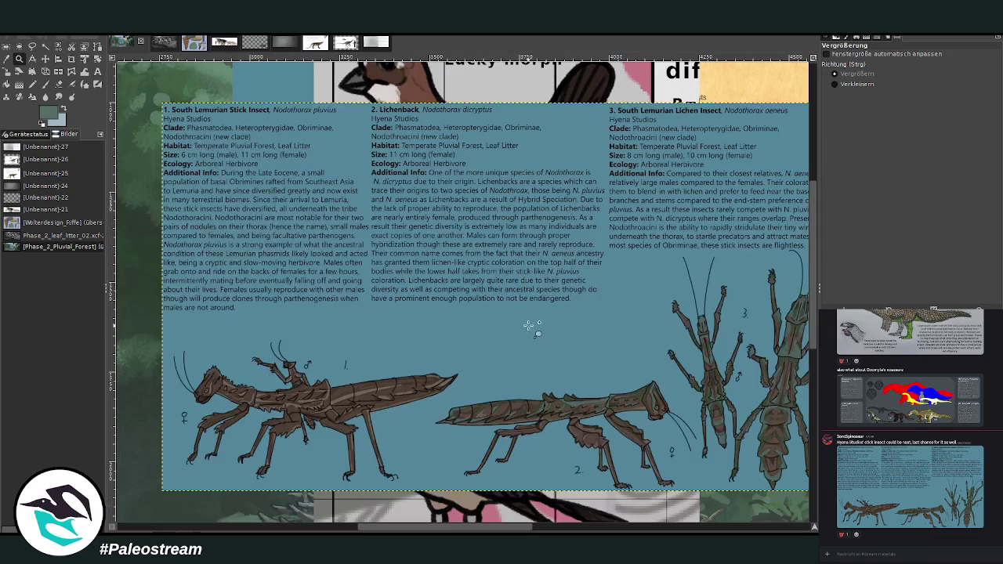
pyautogui.click(72, 59)
pyautogui.moveTo(163, 102)
pyautogui.mouseDown()
pyautogui.moveTo(420, 478)
pyautogui.moveTo(464, 488)
pyautogui.mouseUp()
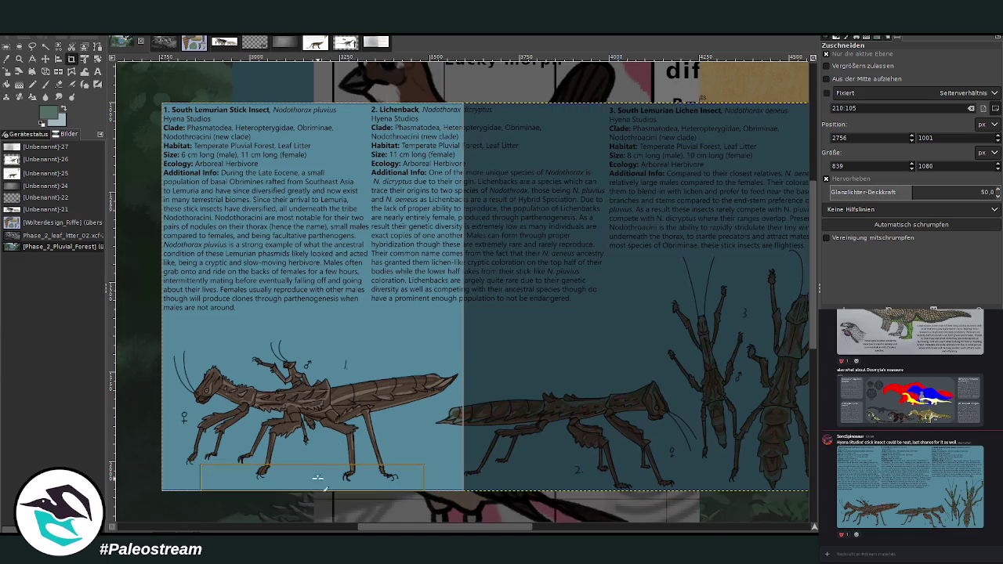
pyautogui.moveTo(327, 488); pyautogui.dragTo(327, 490)
pyautogui.click(343, 390)
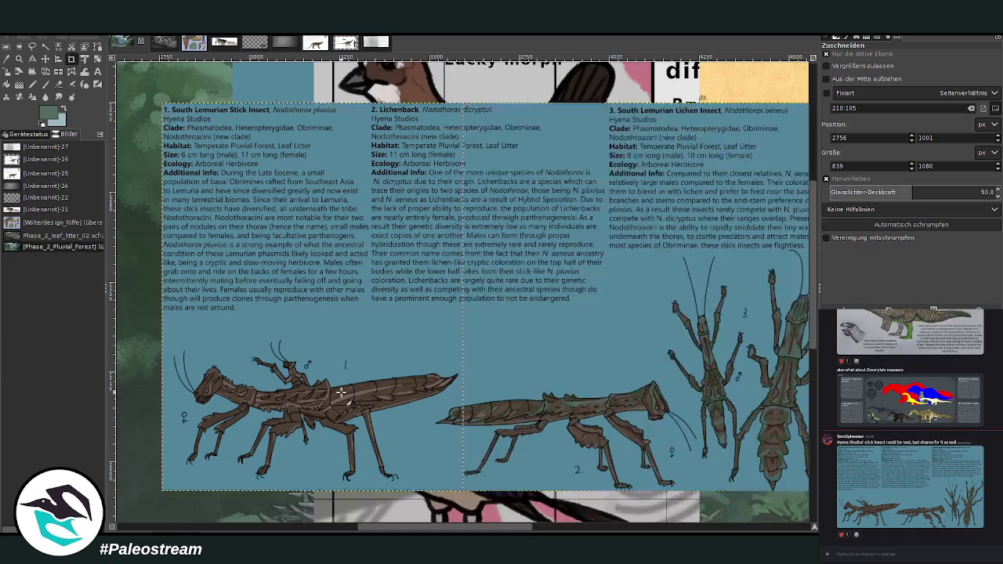
# Zoom back out so the painting and its three cards fill the window.
pyautogui.click(20, 60)
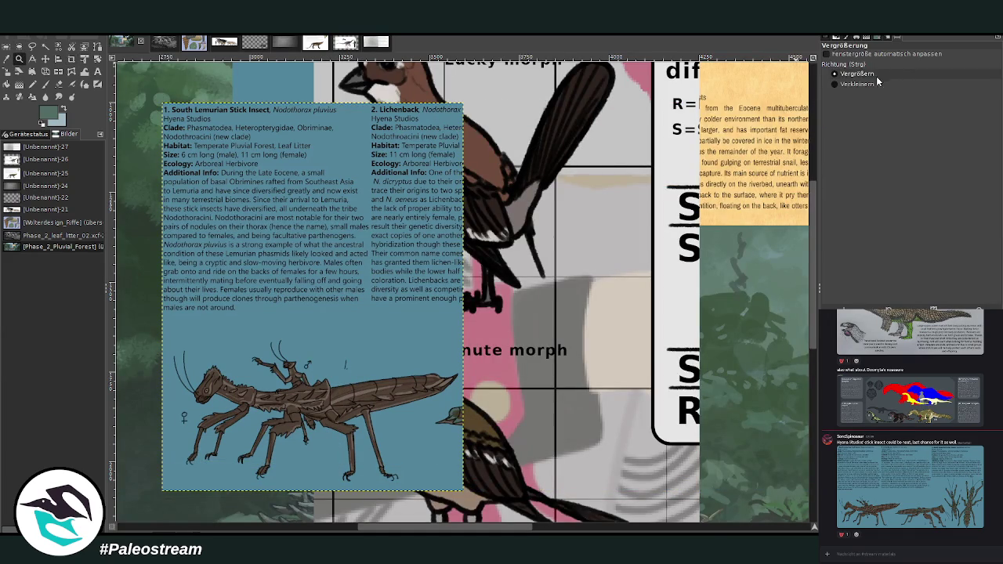
pyautogui.keyDown('ctrl'); pyautogui.click(361, 246); pyautogui.keyUp('ctrl')
pyautogui.keyDown('ctrl'); pyautogui.click(362, 246); pyautogui.keyUp('ctrl')
pyautogui.scroll(1, 361, 246)
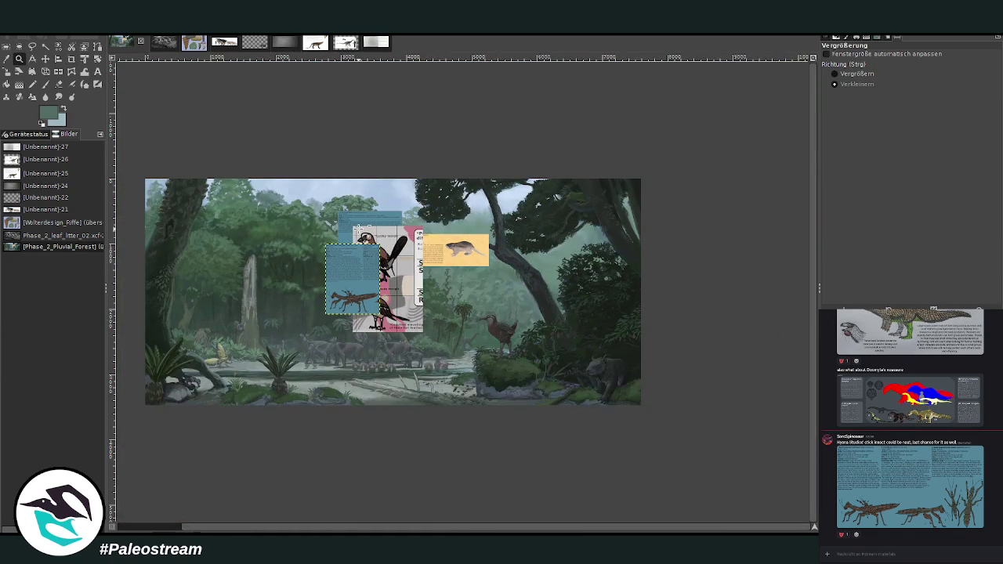
pyautogui.click(857, 73)
pyautogui.moveTo(135, 168); pyautogui.dragTo(648, 421)
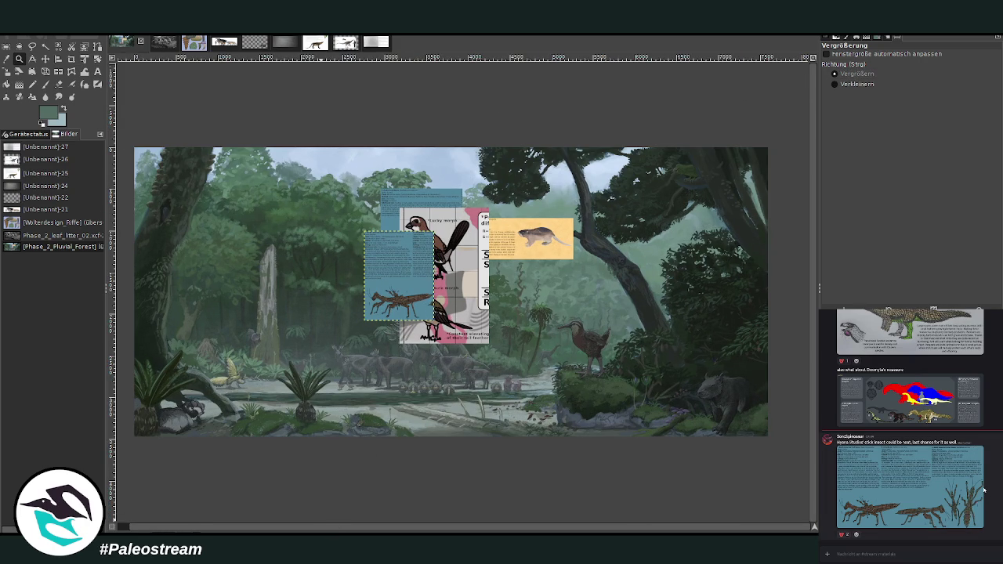
pyautogui.scroll(2, 986, 487)
pyautogui.scroll(1, 991, 480)
pyautogui.scroll(1, 993, 478)
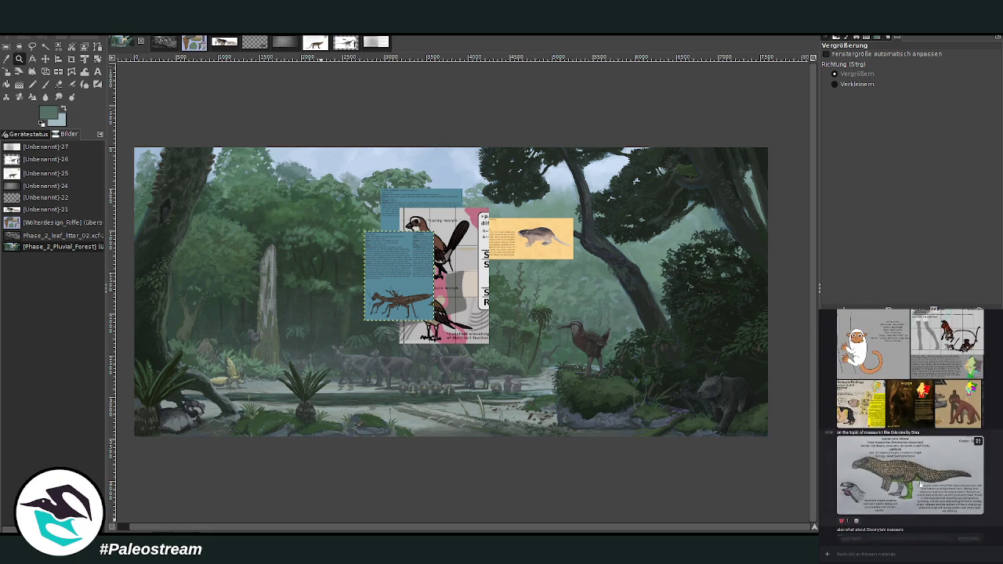
pyautogui.click(941, 470)
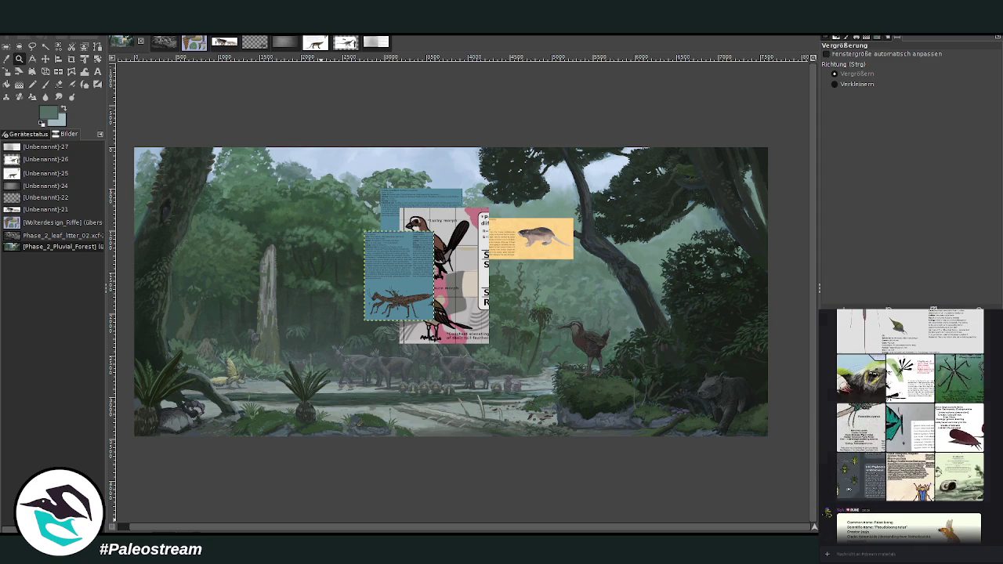
pyautogui.click(979, 410)
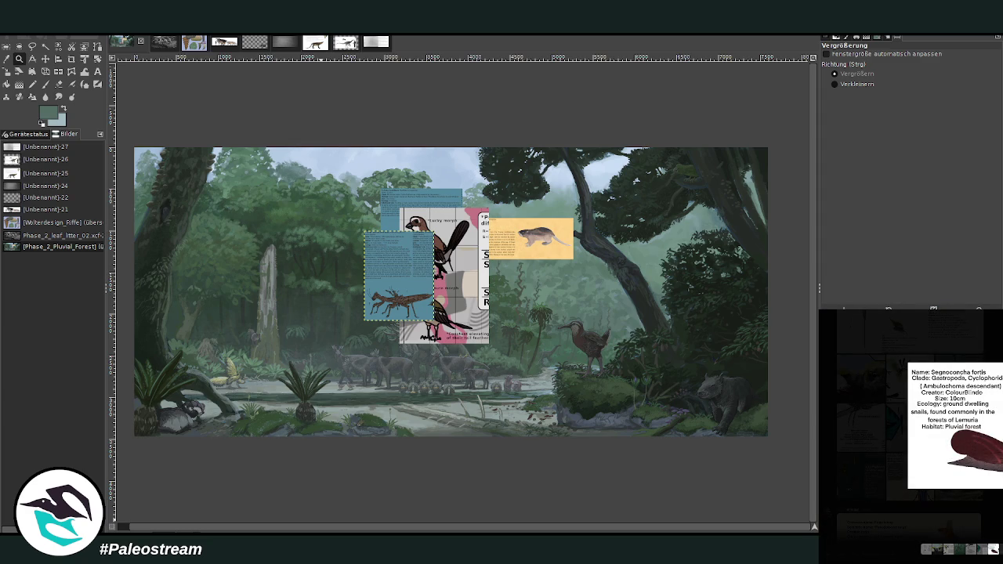
pyautogui.press('Escape')
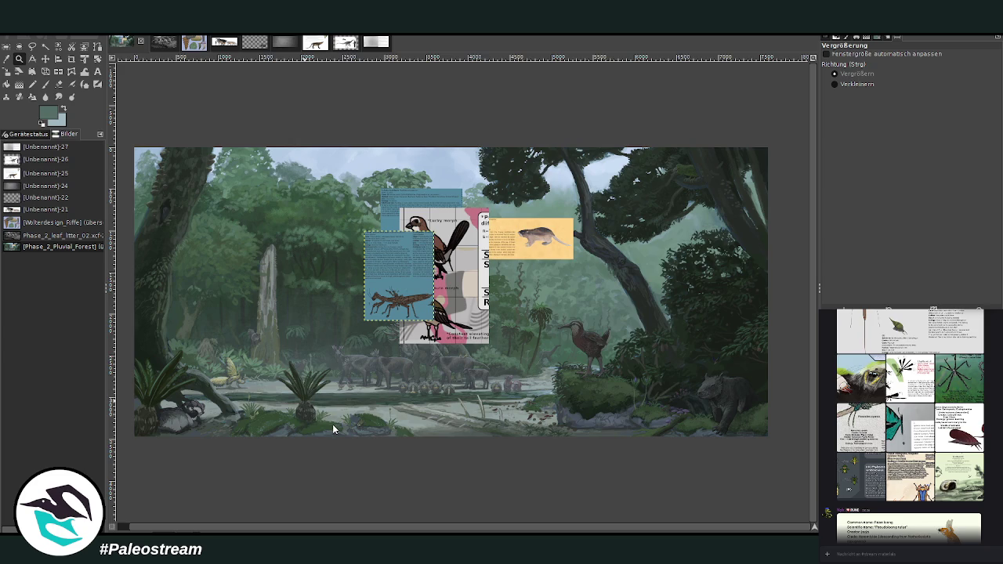
# Paste the reference image and drag it and the stick-insect card down near the small cycad.
pyautogui.hotkey('ctrl', 'v')
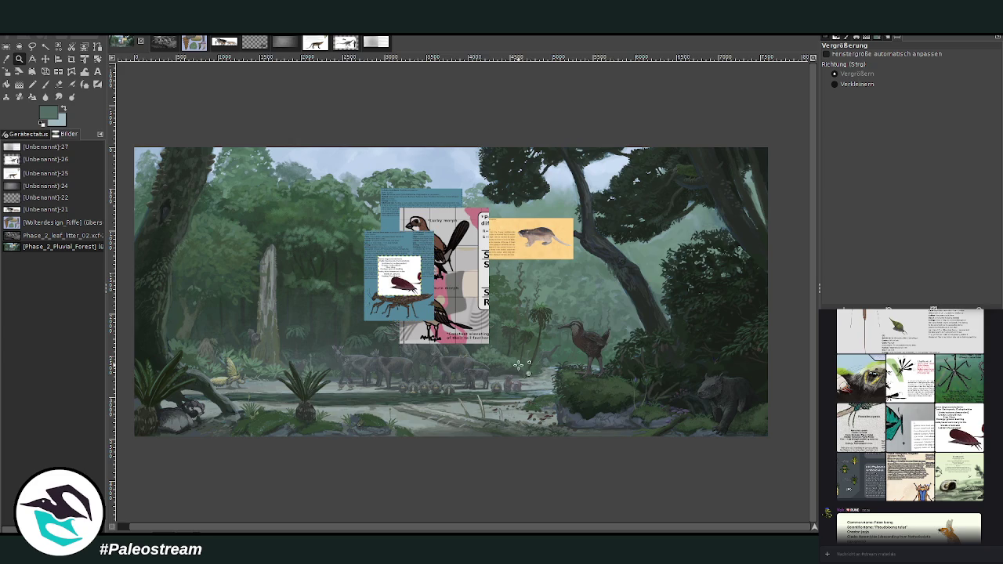
pyautogui.click(46, 58)
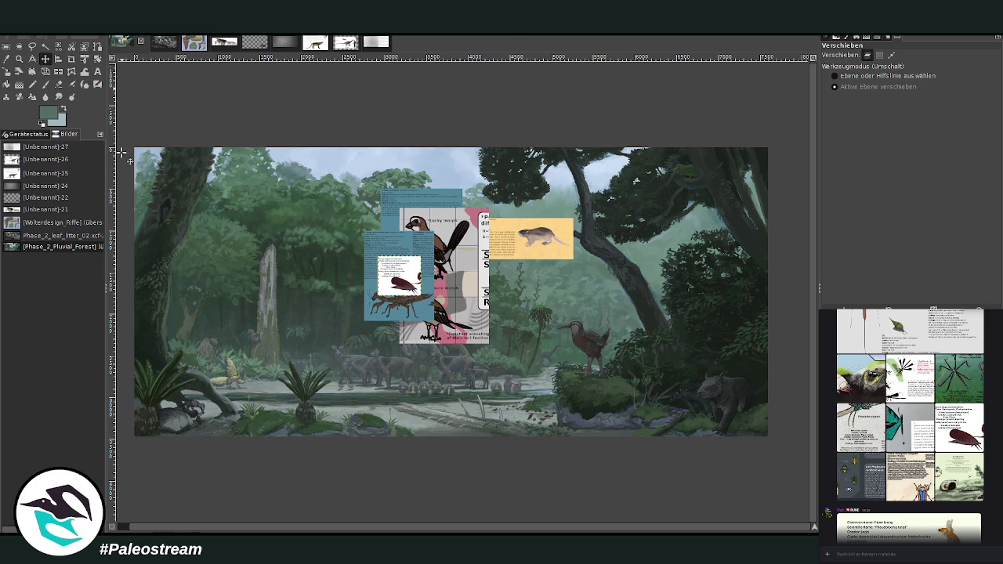
pyautogui.moveTo(397, 295); pyautogui.dragTo(326, 383)
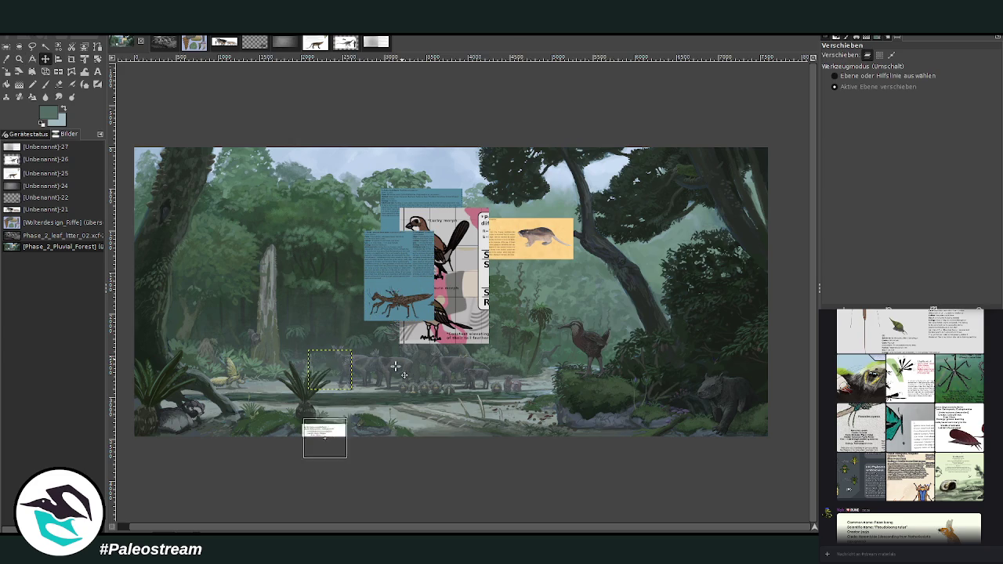
pyautogui.press('shift')
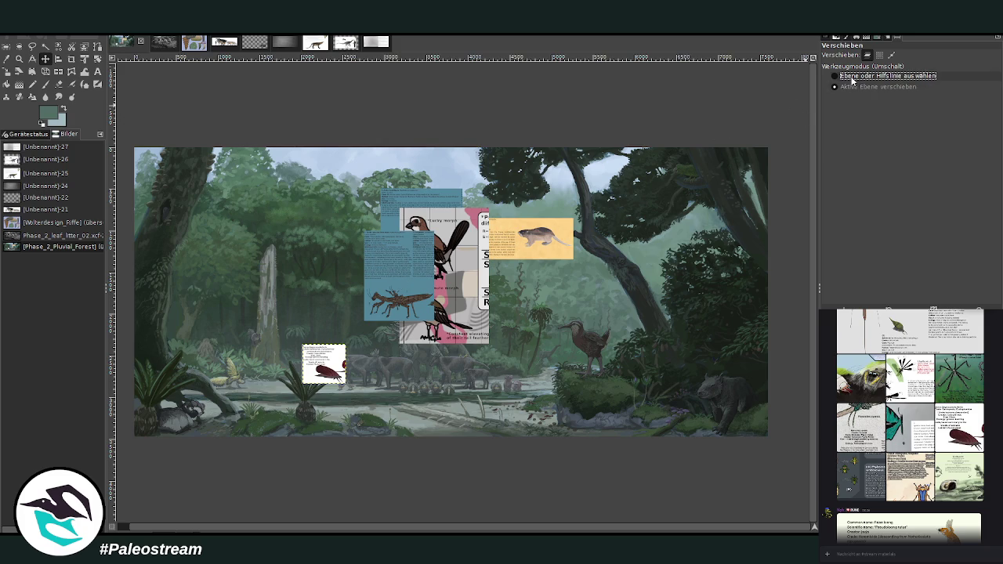
pyautogui.moveTo(392, 311); pyautogui.dragTo(395, 376)
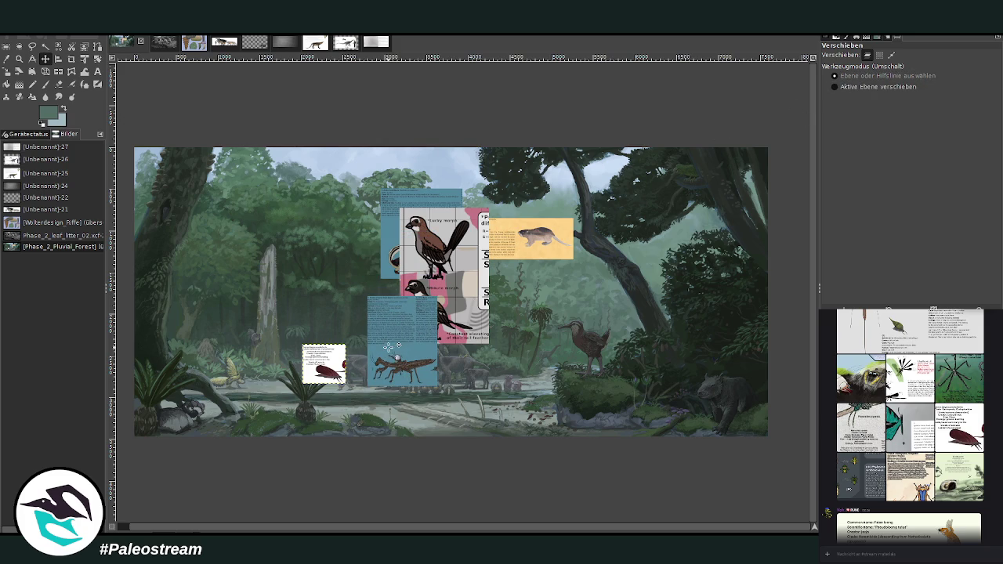
pyautogui.moveTo(333, 375); pyautogui.dragTo(323, 371)
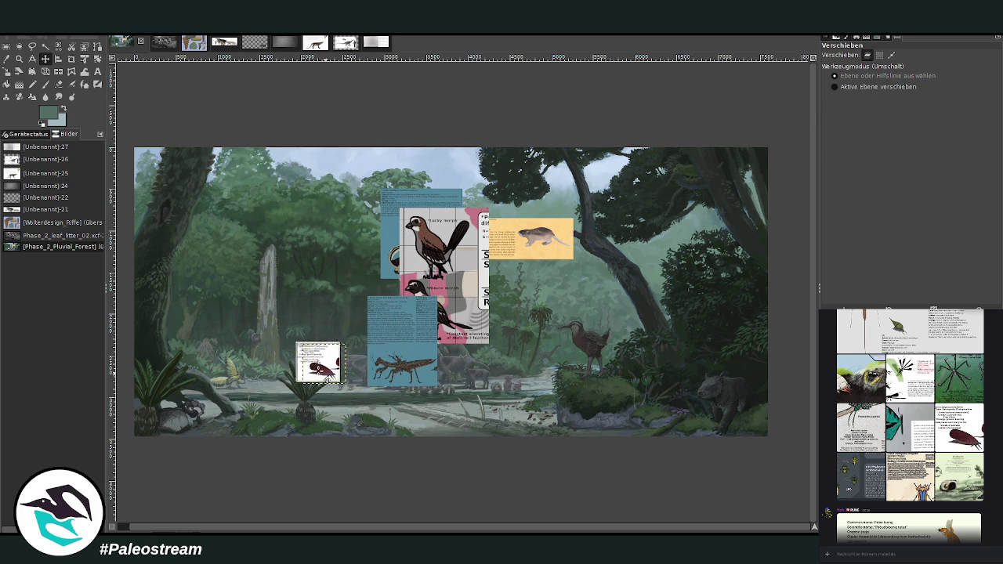
# Place the blue stick-insect card left against the trunk and zoom in on it.
pyautogui.moveTo(392, 361); pyautogui.dragTo(221, 362)
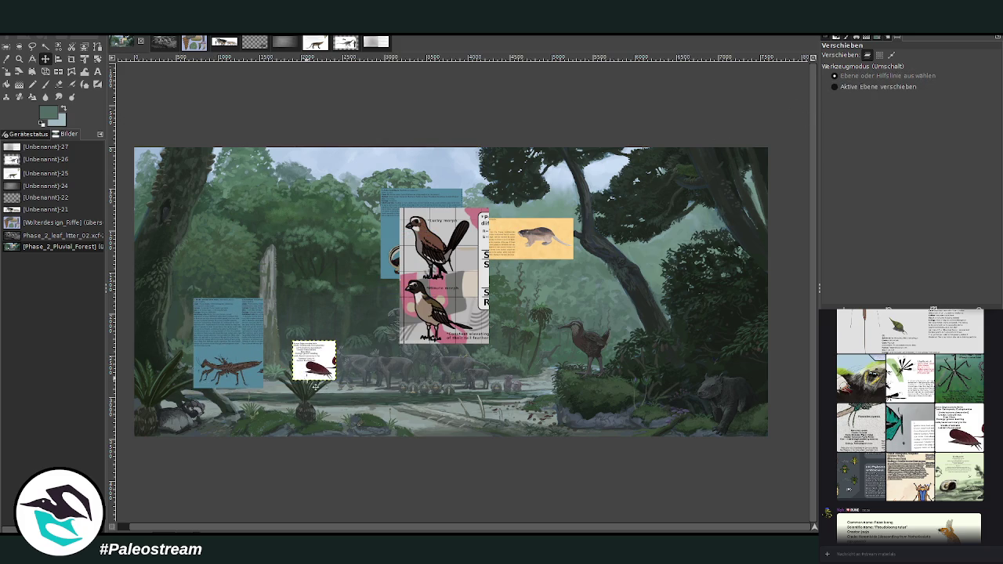
pyautogui.moveTo(317, 368); pyautogui.dragTo(301, 394)
pyautogui.moveTo(241, 358); pyautogui.dragTo(226, 359)
pyautogui.click(20, 59)
pyautogui.moveTo(118, 315); pyautogui.dragTo(250, 410)
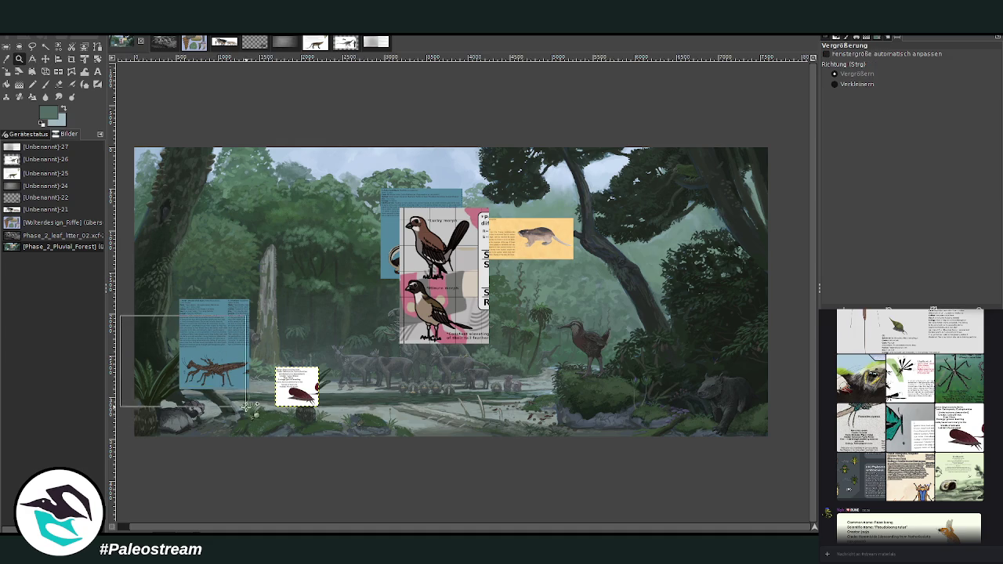
pyautogui.moveTo(191, 184); pyautogui.dragTo(564, 475)
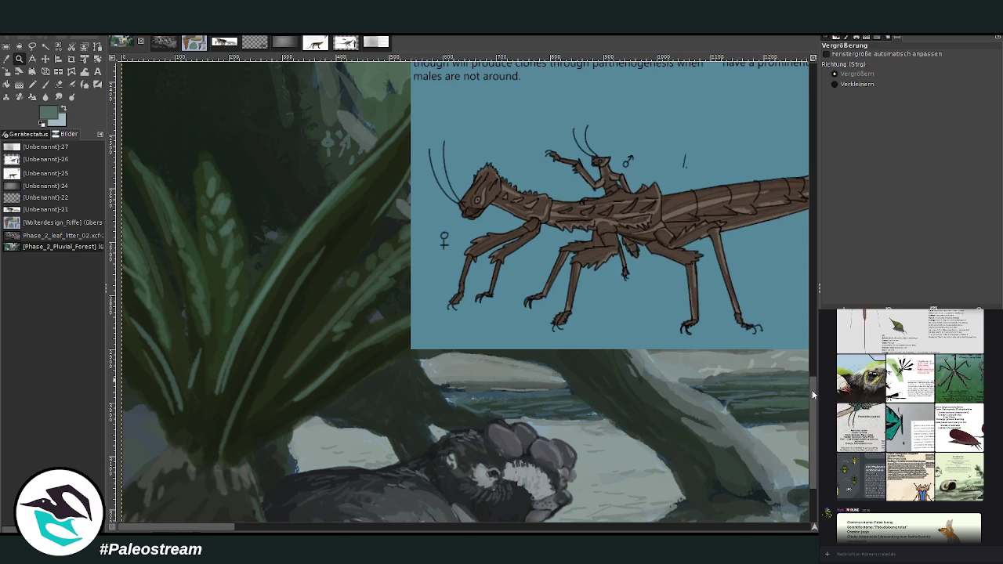
# Move the stick-insect card lower over the cycad and sample a dark trunk colour.
pyautogui.scroll(-3, 781, 442)
pyautogui.click(45, 59)
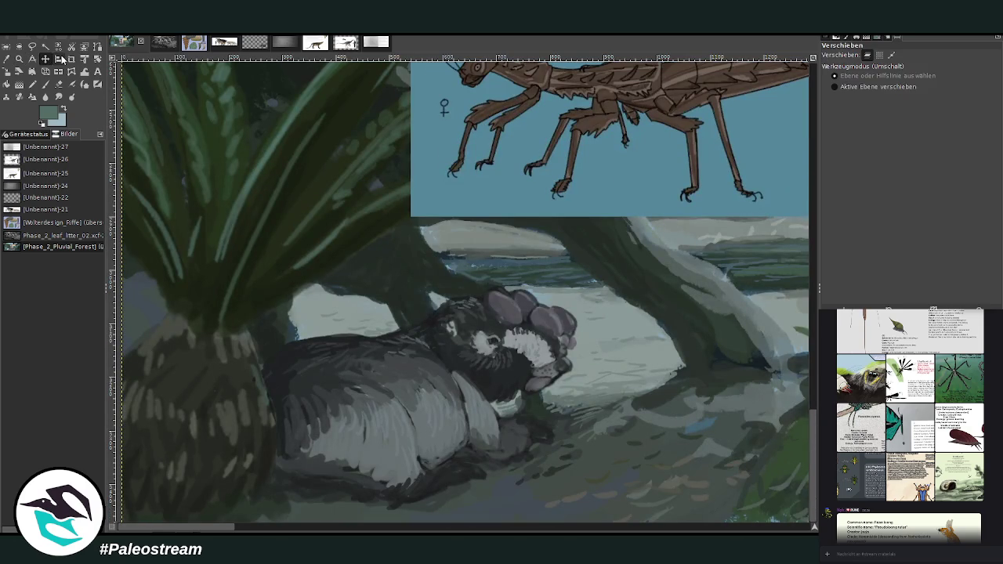
pyautogui.moveTo(501, 155); pyautogui.dragTo(430, 380)
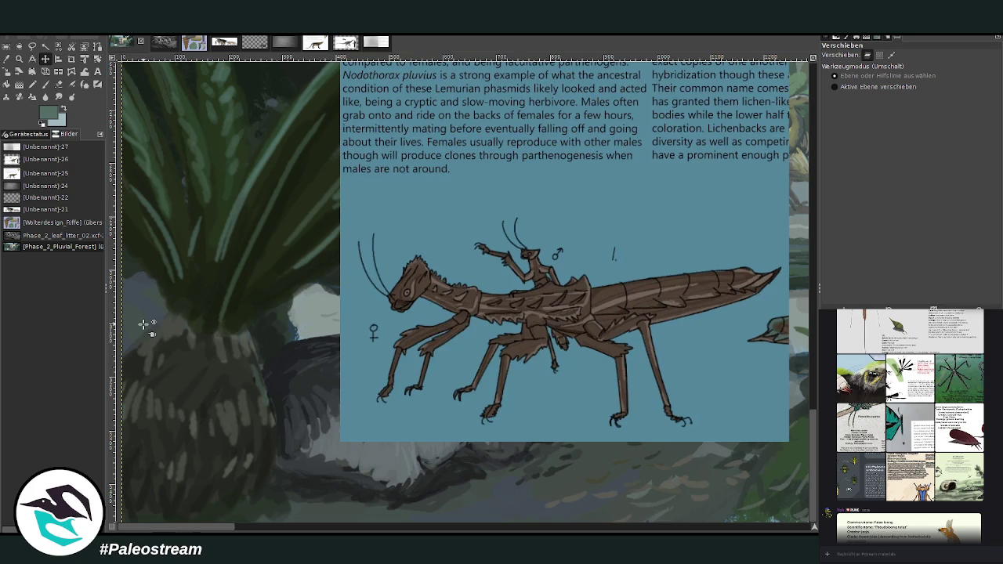
pyautogui.click(9, 60)
pyautogui.click(236, 378)
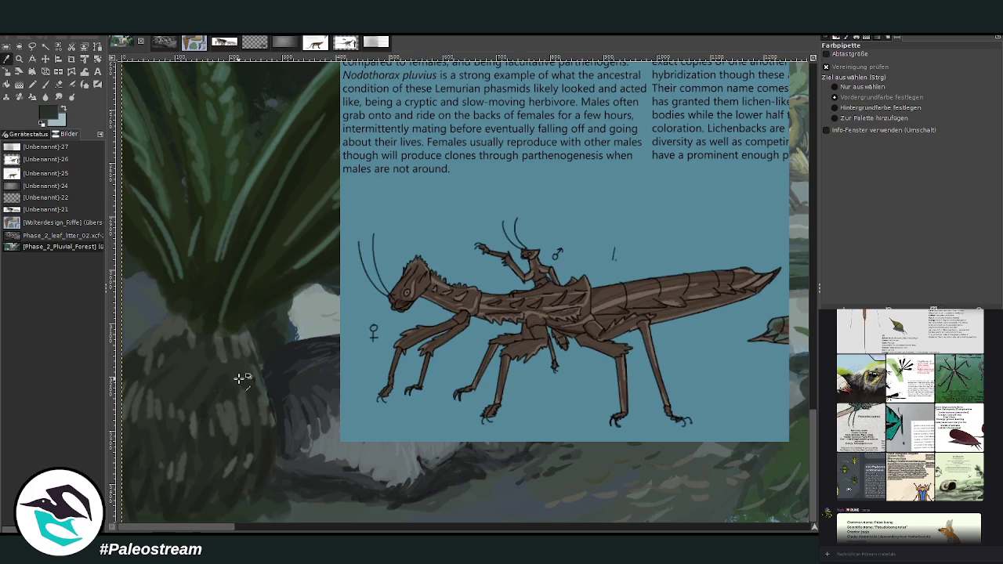
# Set the Paintbrush to opacity 89.3 and size 38, then begin scaling the card.
pyautogui.click(45, 84)
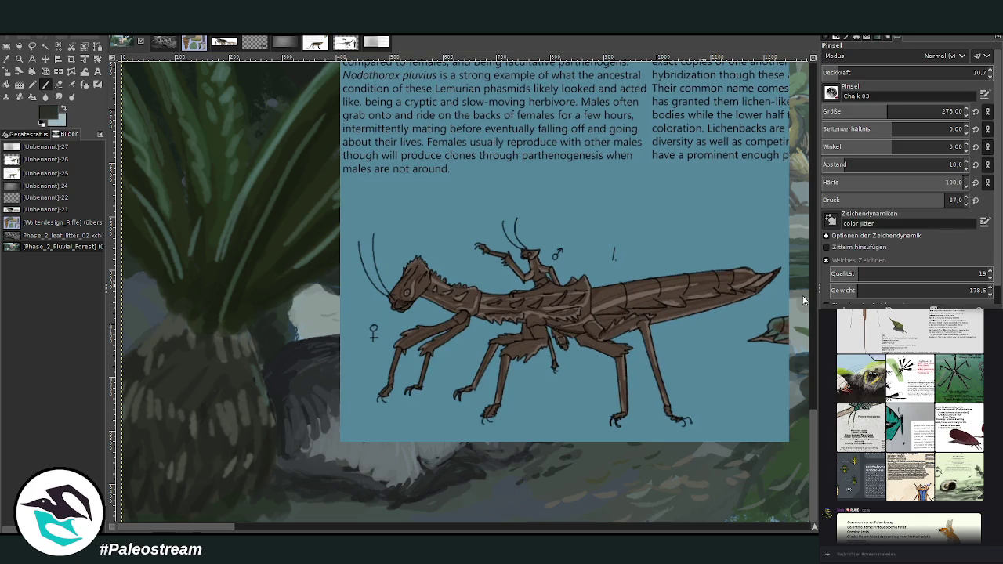
pyautogui.moveTo(878, 74); pyautogui.dragTo(944, 72)
pyautogui.click(832, 110)
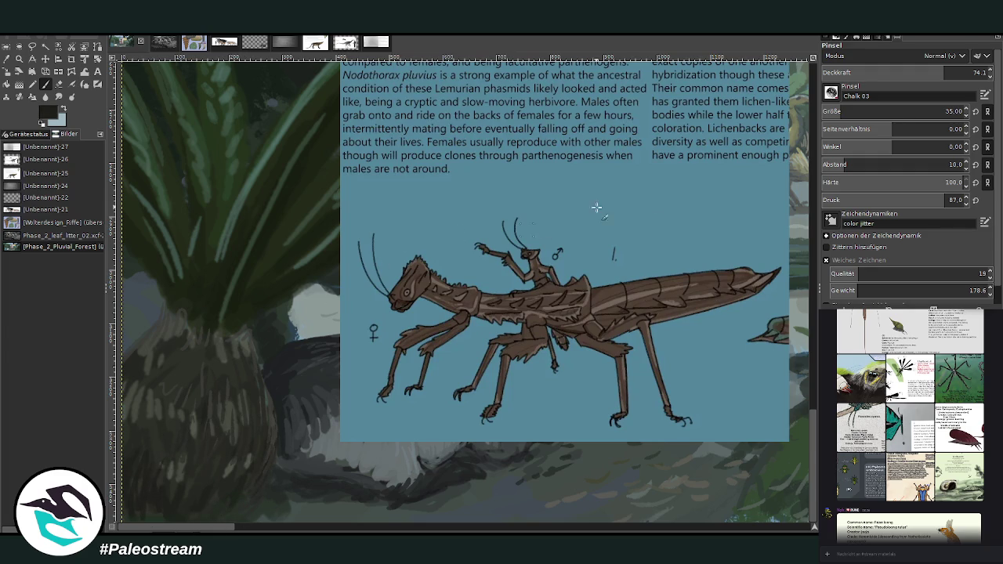
pyautogui.moveTo(928, 73); pyautogui.dragTo(915, 72)
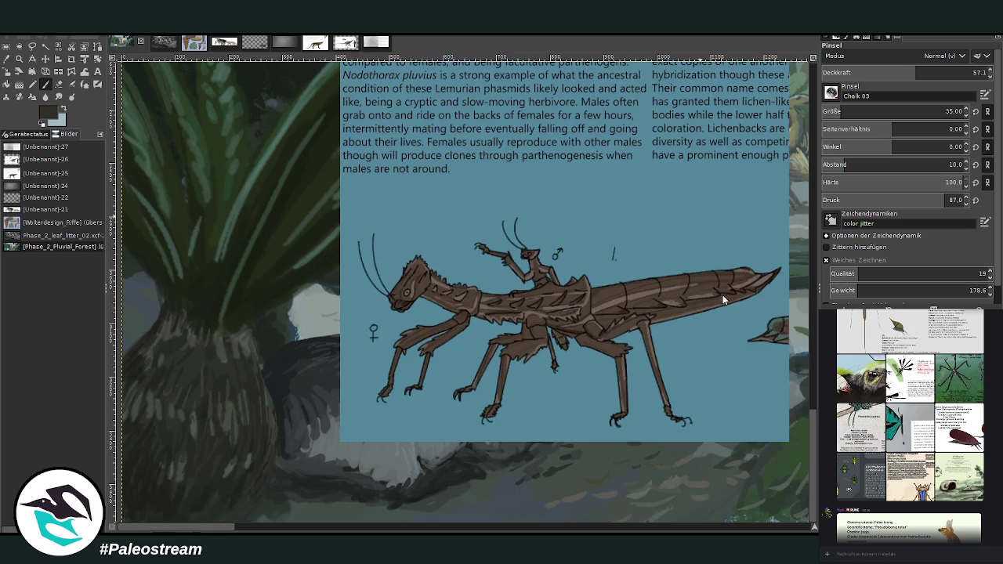
pyautogui.moveTo(915, 72); pyautogui.dragTo(956, 72)
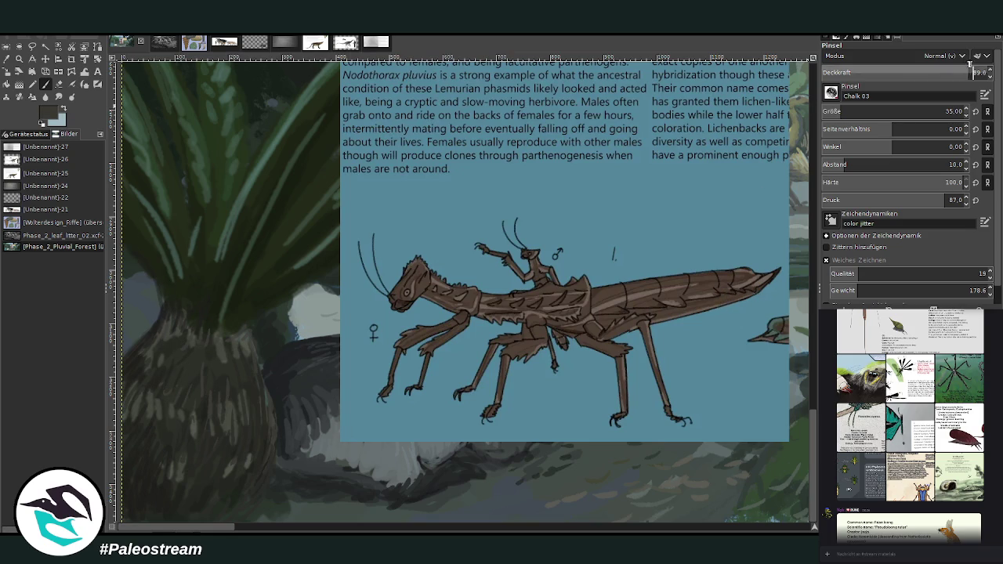
pyautogui.scroll(3, 840, 112)
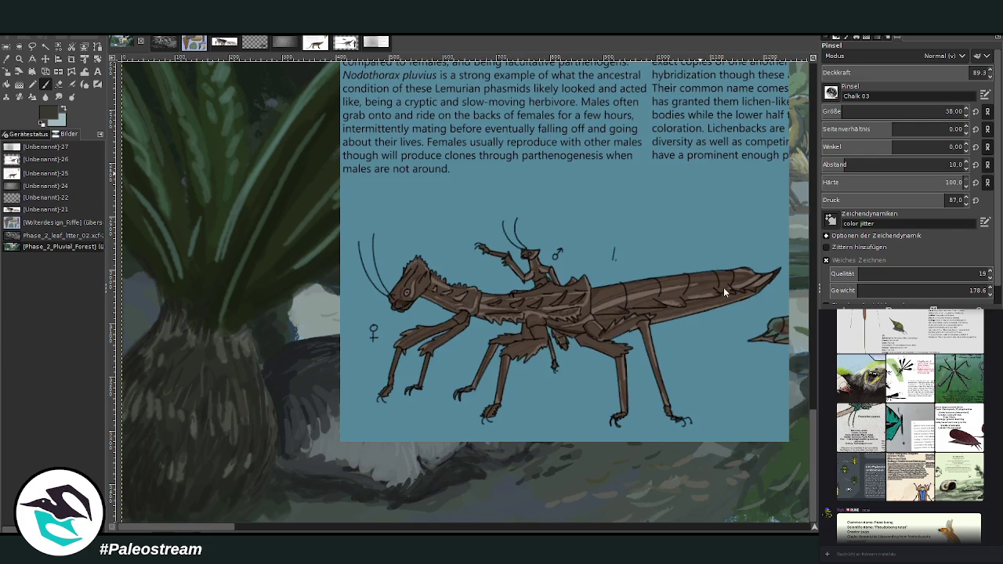
pyautogui.click(20, 71)
pyautogui.click(394, 290)
# Scale the stick-insect card to 295×380 and zoom in on the cycad trunk.
pyautogui.moveTo(602, 114)
pyautogui.mouseDown()
pyautogui.moveTo(419, 338)
pyautogui.moveTo(390, 317)
pyautogui.mouseUp()
pyautogui.press('Return')
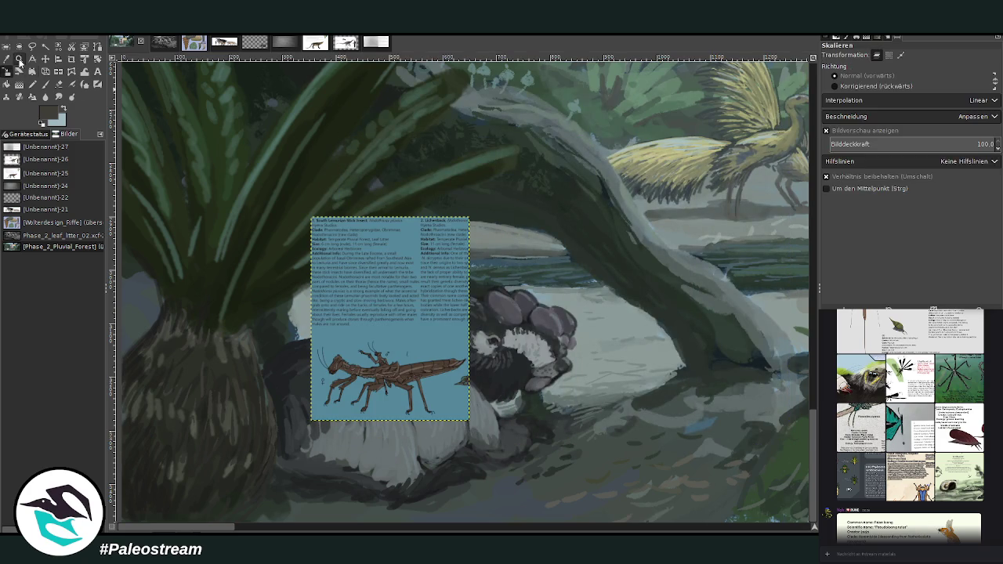
pyautogui.click(19, 60)
pyautogui.moveTo(155, 246); pyautogui.dragTo(409, 481)
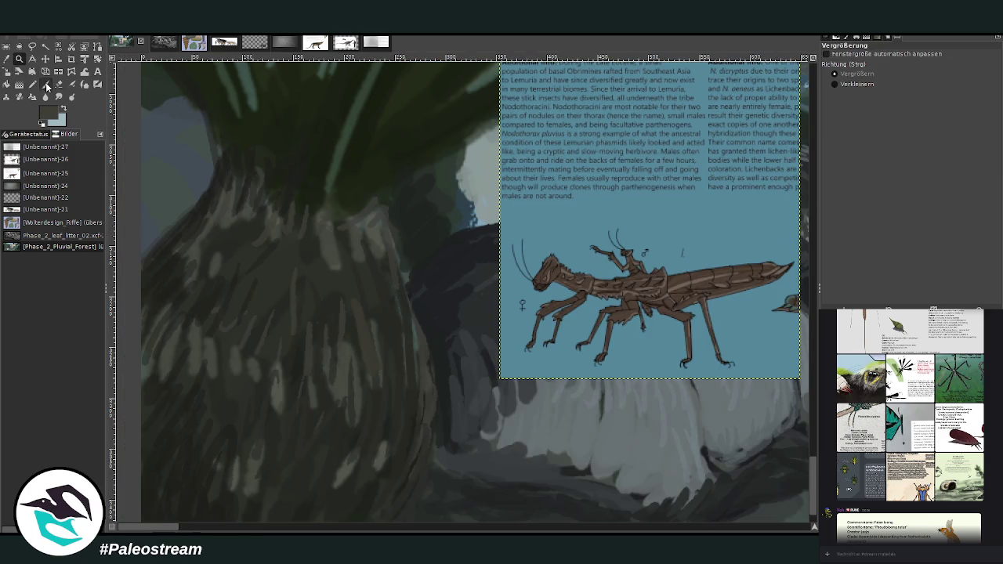
# On the painting layer, block in the insect's dark elongated body at opacity 73.5.
pyautogui.click(46, 85)
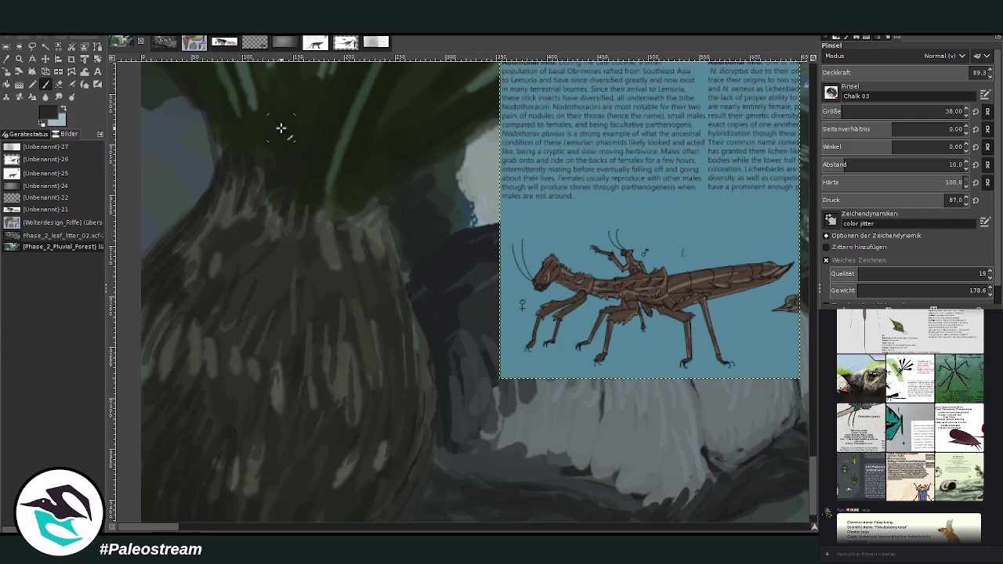
pyautogui.press('pagedown')
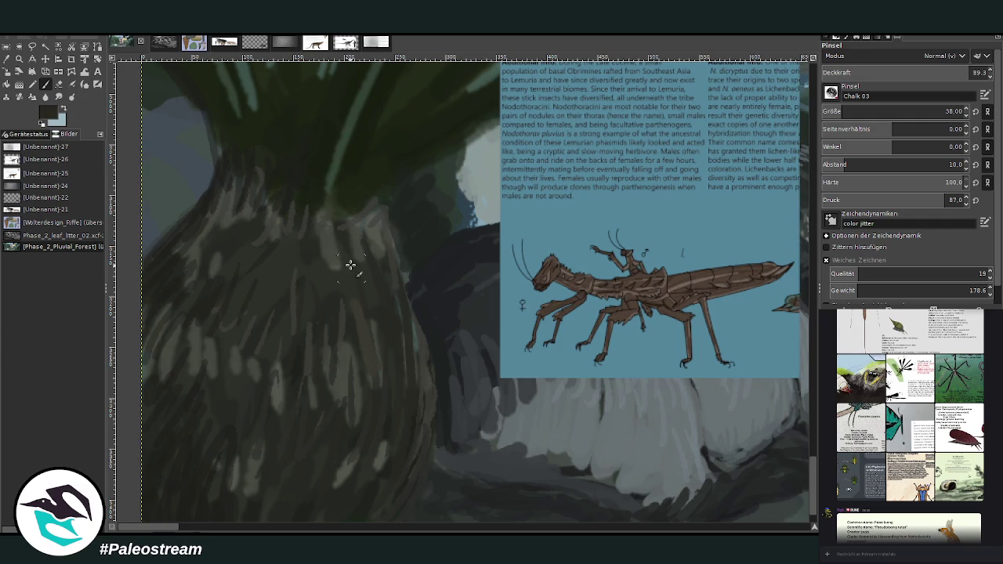
pyautogui.moveTo(359, 305); pyautogui.dragTo(370, 377)
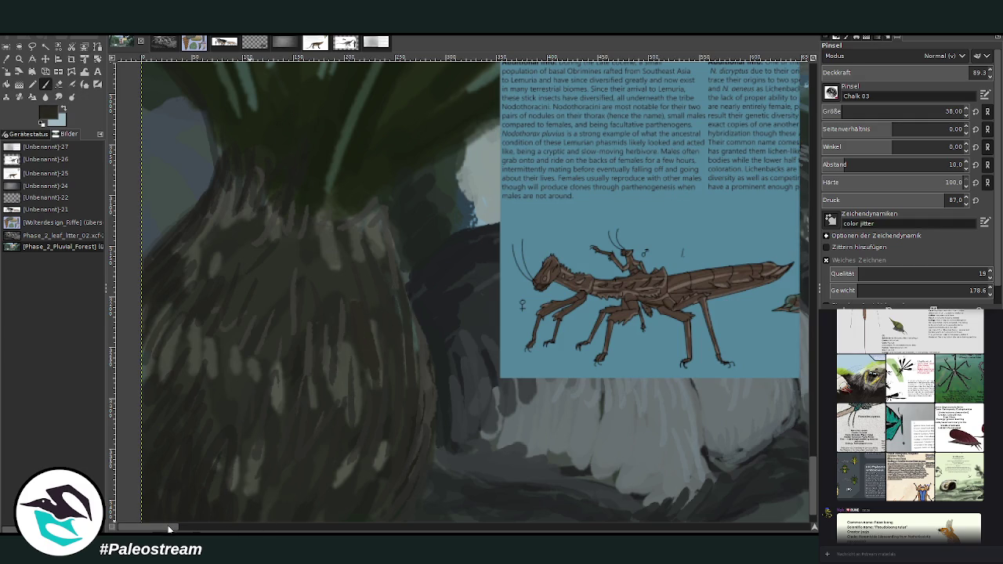
pyautogui.moveTo(169, 530); pyautogui.dragTo(179, 521)
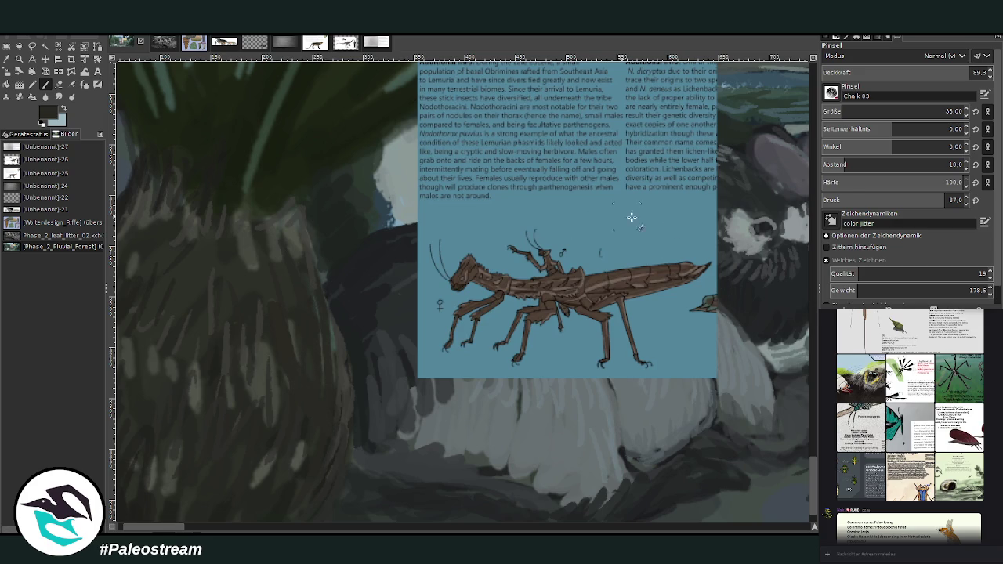
pyautogui.moveTo(294, 384)
pyautogui.mouseDown()
pyautogui.moveTo(332, 425)
pyautogui.moveTo(277, 307)
pyautogui.moveTo(275, 332)
pyautogui.moveTo(293, 358)
pyautogui.moveTo(286, 329)
pyautogui.mouseUp()
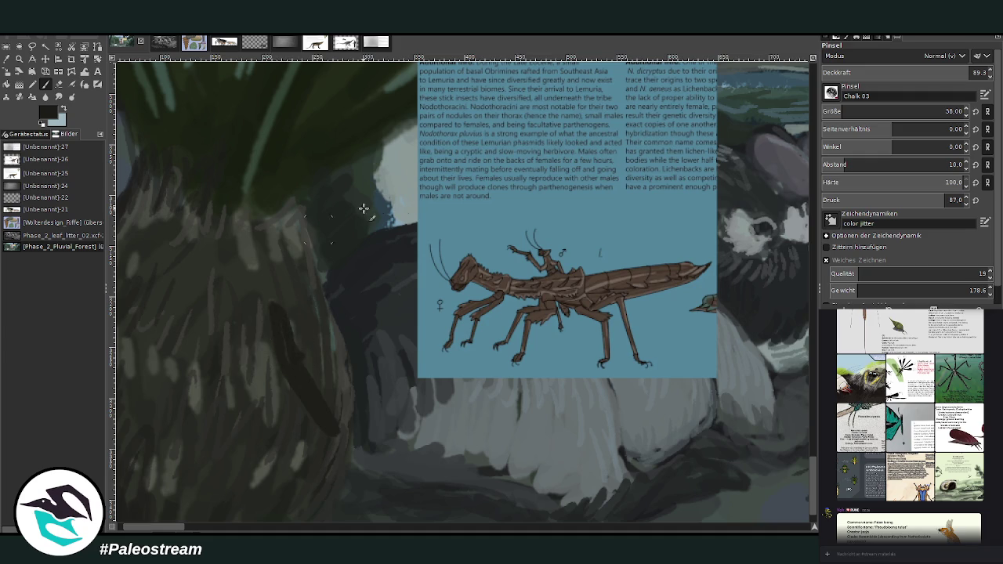
pyautogui.click(943, 72)
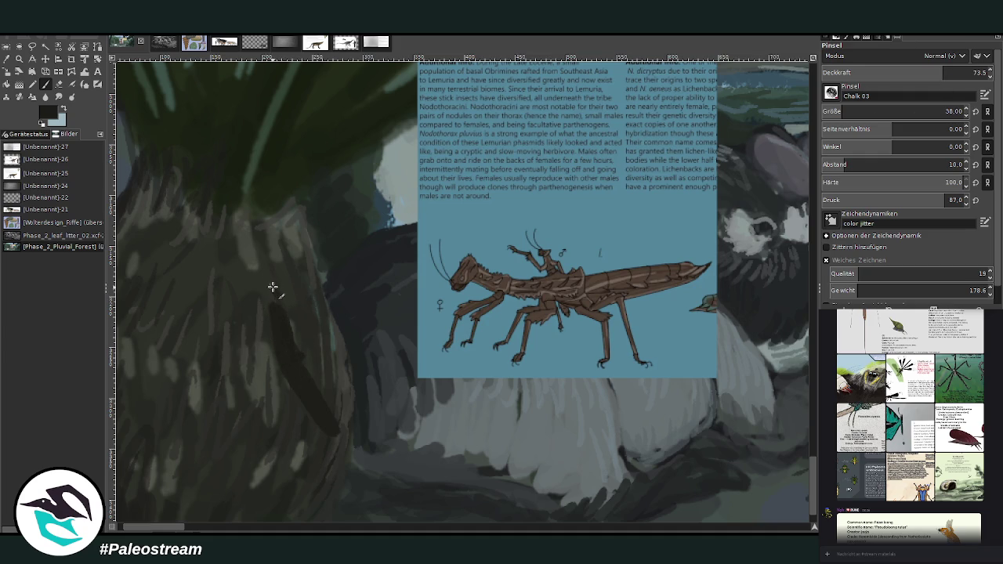
pyautogui.moveTo(275, 298); pyautogui.dragTo(271, 281)
# Add light texture and segment marks along the insect's body with a size 16 brush.
pyautogui.keyDown('ctrl'); pyautogui.click(724, 296); pyautogui.keyUp('ctrl')
pyautogui.moveTo(862, 114); pyautogui.dragTo(839, 110)
pyautogui.moveTo(886, 75); pyautogui.dragTo(864, 63)
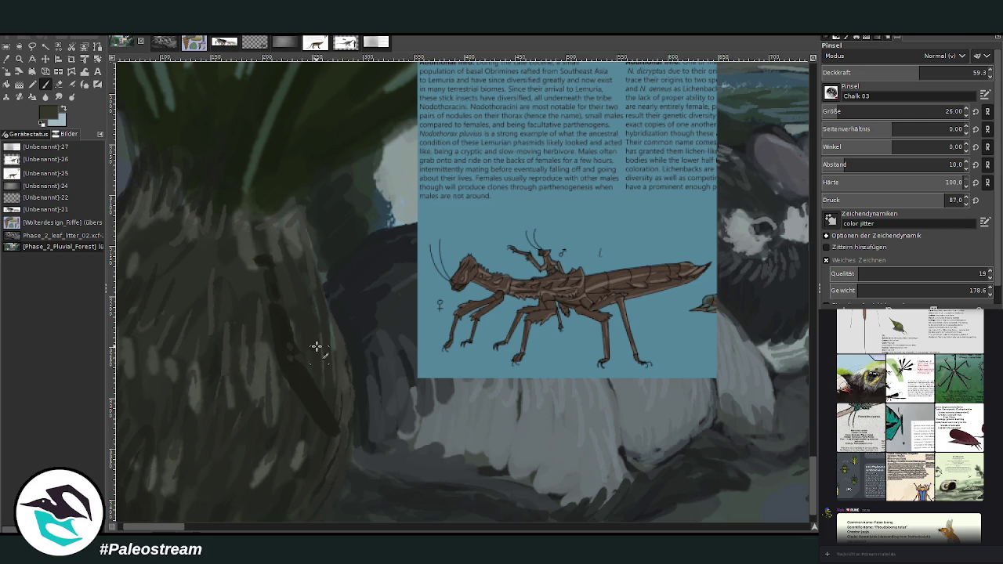
pyautogui.moveTo(302, 358)
pyautogui.mouseDown()
pyautogui.moveTo(298, 381)
pyautogui.moveTo(320, 402)
pyautogui.mouseUp()
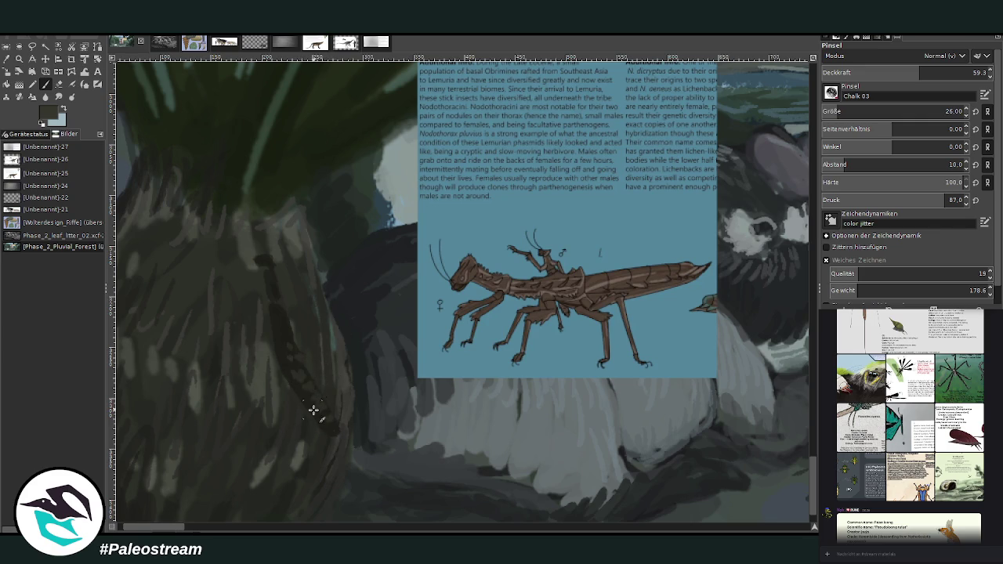
pyautogui.press('[')
pyautogui.press('[')
pyautogui.press('[')
pyautogui.press('[')
pyautogui.press('[')
pyautogui.press('[')
pyautogui.moveTo(283, 345); pyautogui.dragTo(287, 319)
# Darken the insect's lower body and touch up its edges at opacity 46.7.
pyautogui.keyDown('ctrl'); pyautogui.click(783, 370); pyautogui.keyUp('ctrl')
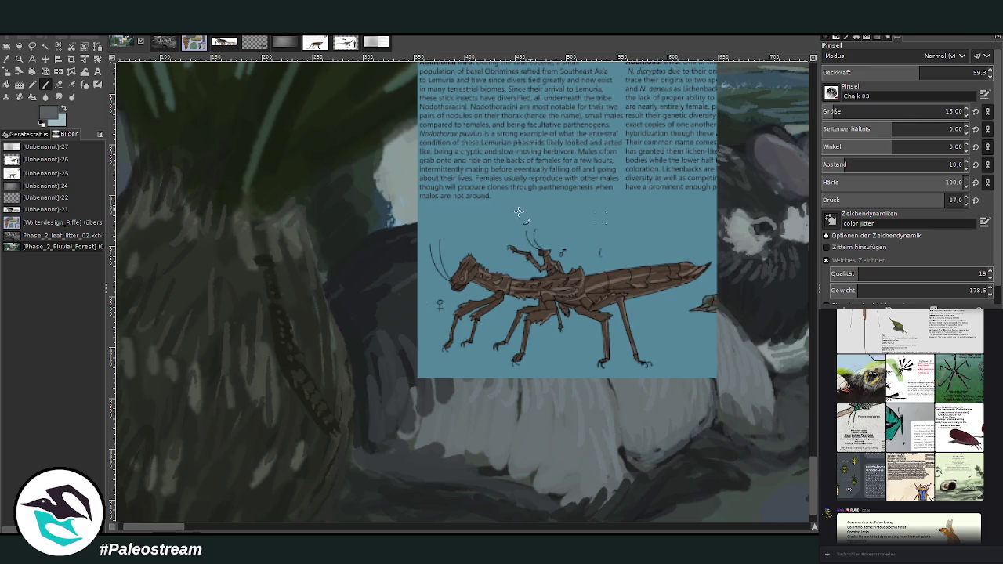
pyautogui.moveTo(323, 385); pyautogui.dragTo(333, 417)
pyautogui.click(899, 72)
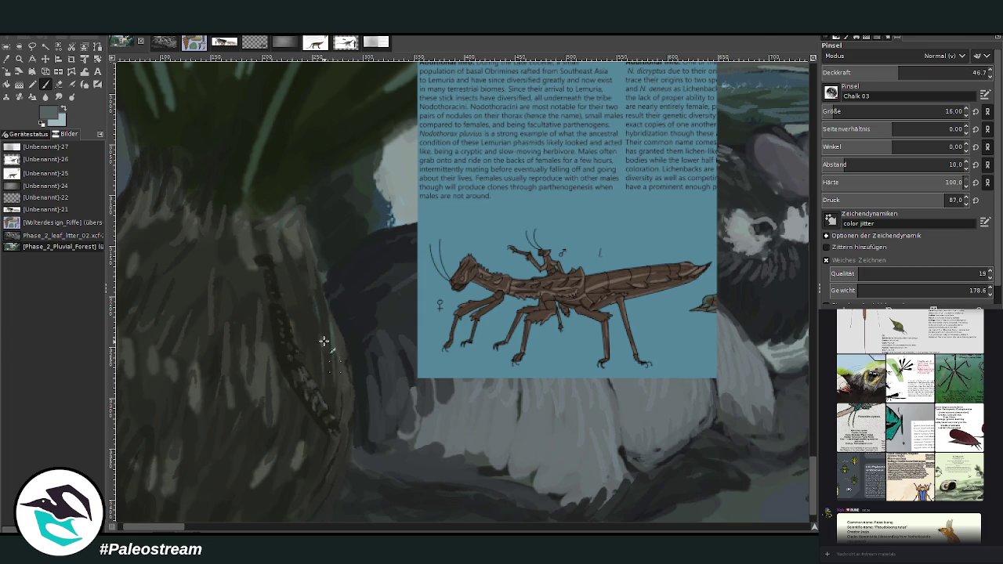
pyautogui.moveTo(300, 343); pyautogui.dragTo(259, 228)
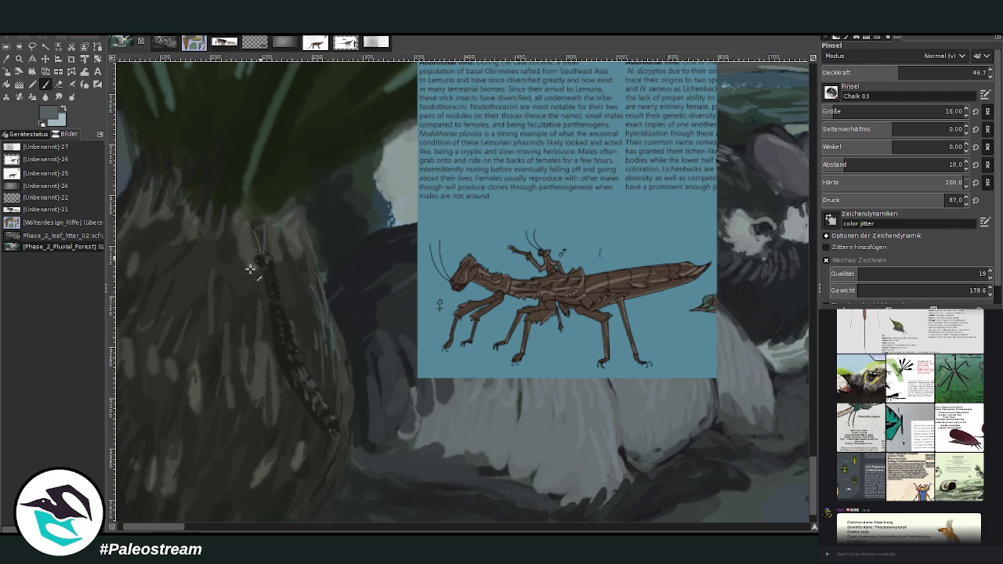
pyautogui.moveTo(276, 283); pyautogui.dragTo(280, 295)
# Paint a thin near-black leg reaching down-left from the body at opacity 85.5.
pyautogui.keyDown('ctrl'); pyautogui.click(282, 314); pyautogui.keyUp('ctrl')
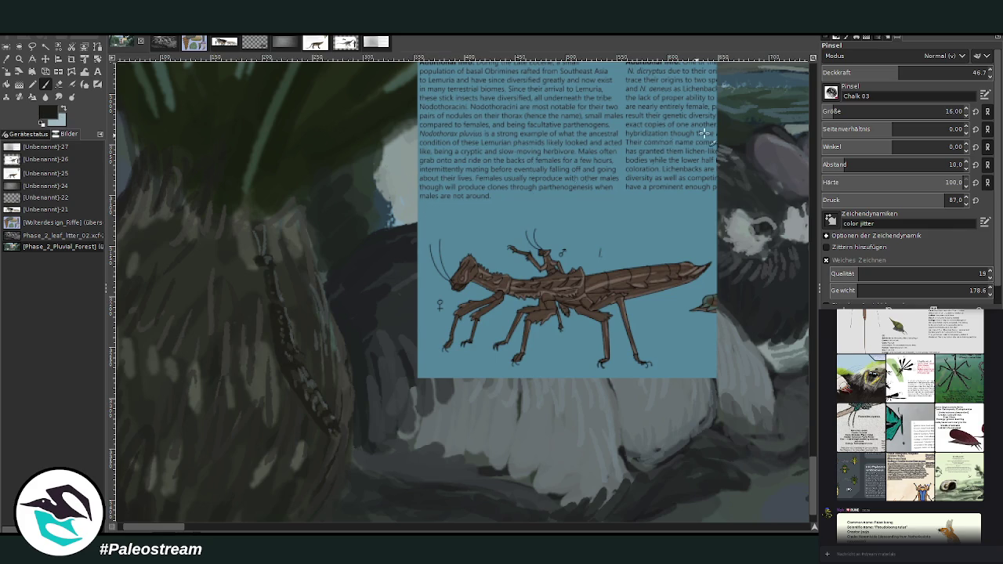
pyautogui.click(968, 73)
pyautogui.moveTo(275, 352); pyautogui.dragTo(250, 415)
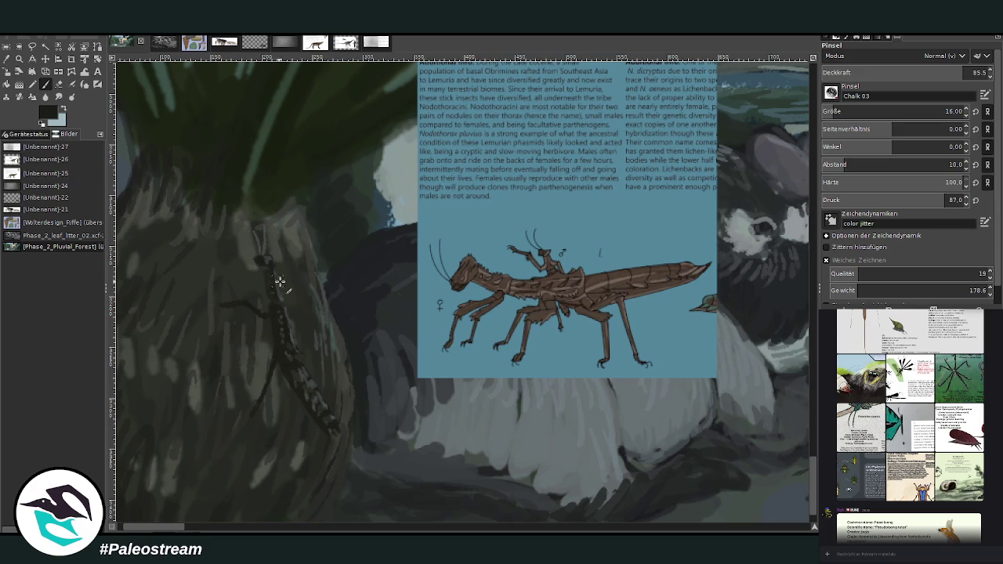
# Redo the left leg with a light highlight and lower brush opacity to 57.1.
pyautogui.hotkey('ctrl', 'z')
pyautogui.moveTo(218, 311); pyautogui.dragTo(249, 316)
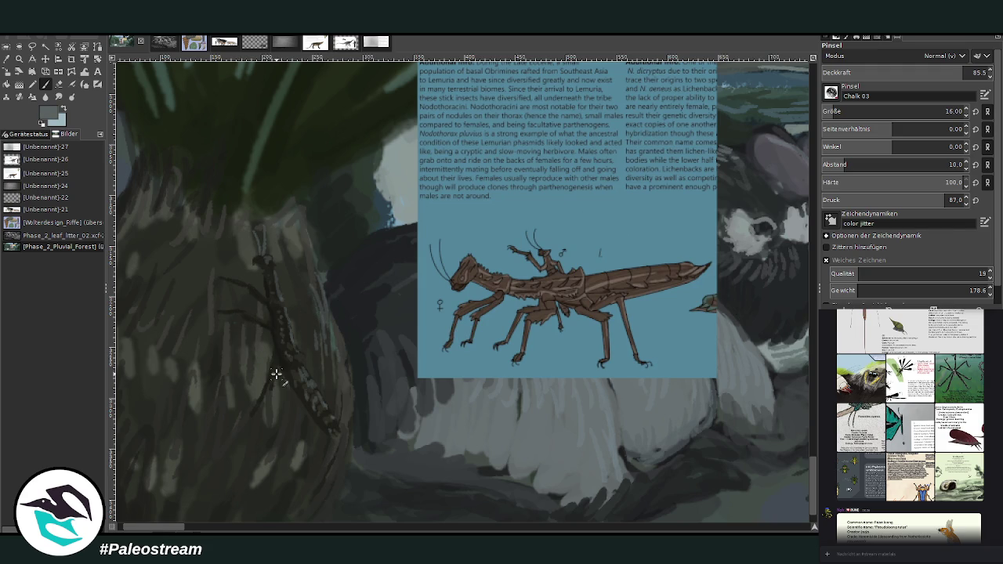
pyautogui.moveTo(265, 325); pyautogui.dragTo(245, 314)
pyautogui.click(917, 72)
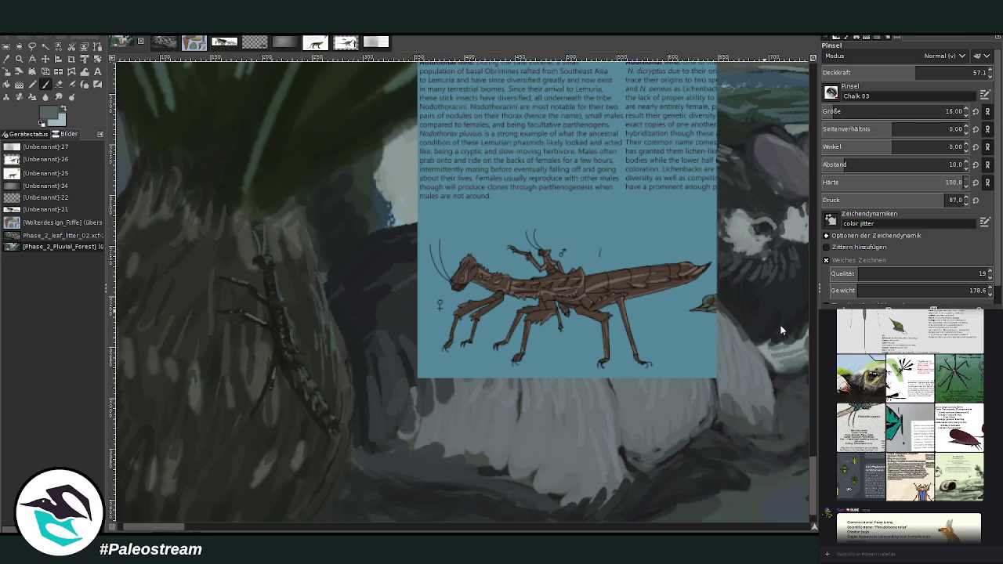
# Sample trunk tones and brush hair-like strokes up the trunk's right edge.
pyautogui.keyDown('ctrl'); pyautogui.click(554, 188); pyautogui.keyUp('ctrl')
pyautogui.click(6, 59)
pyautogui.click(291, 486)
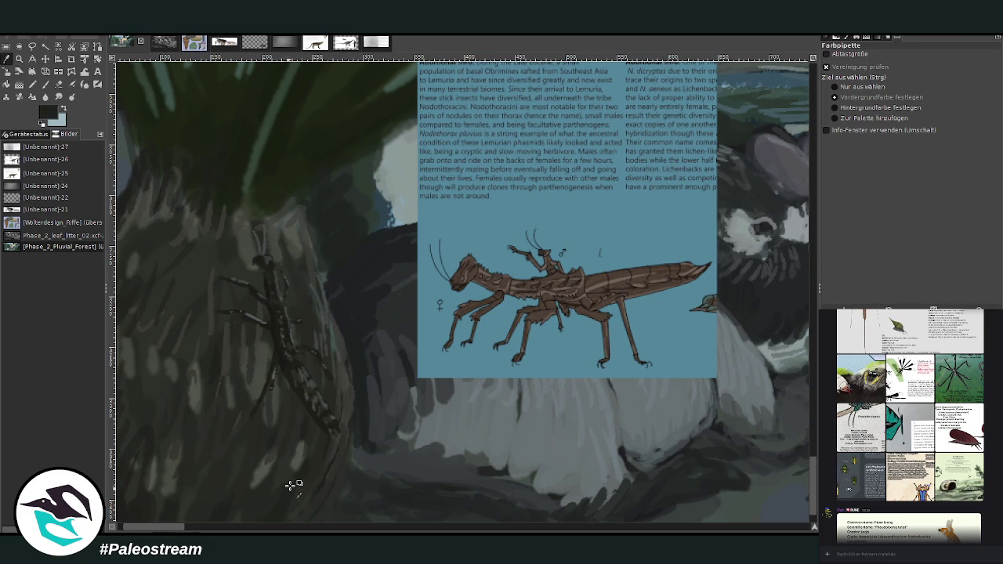
pyautogui.press('p')
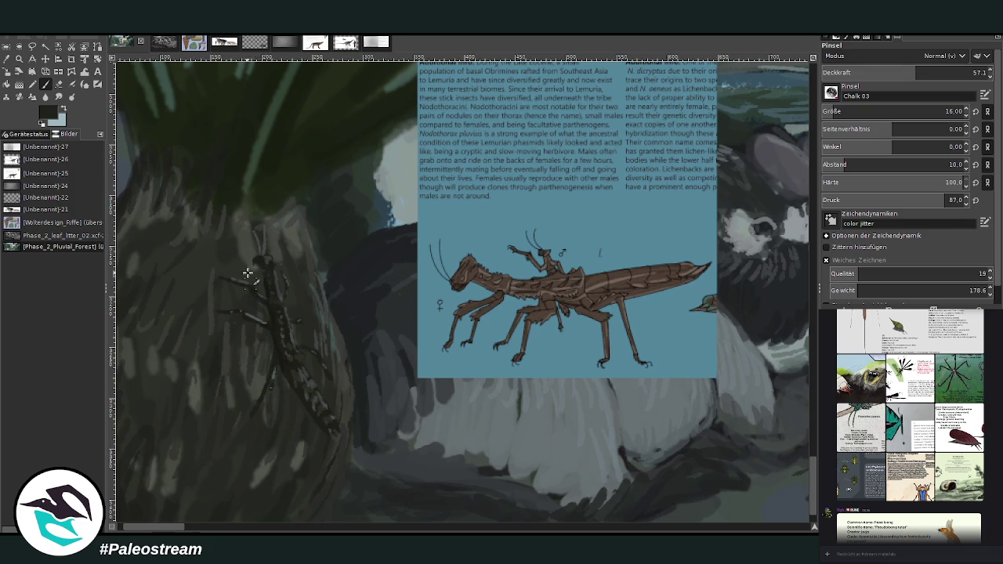
pyautogui.keyDown('ctrl'); pyautogui.click(412, 235); pyautogui.keyUp('ctrl')
pyautogui.moveTo(365, 293)
pyautogui.mouseDown()
pyautogui.moveTo(336, 317)
pyautogui.moveTo(353, 414)
pyautogui.mouseUp()
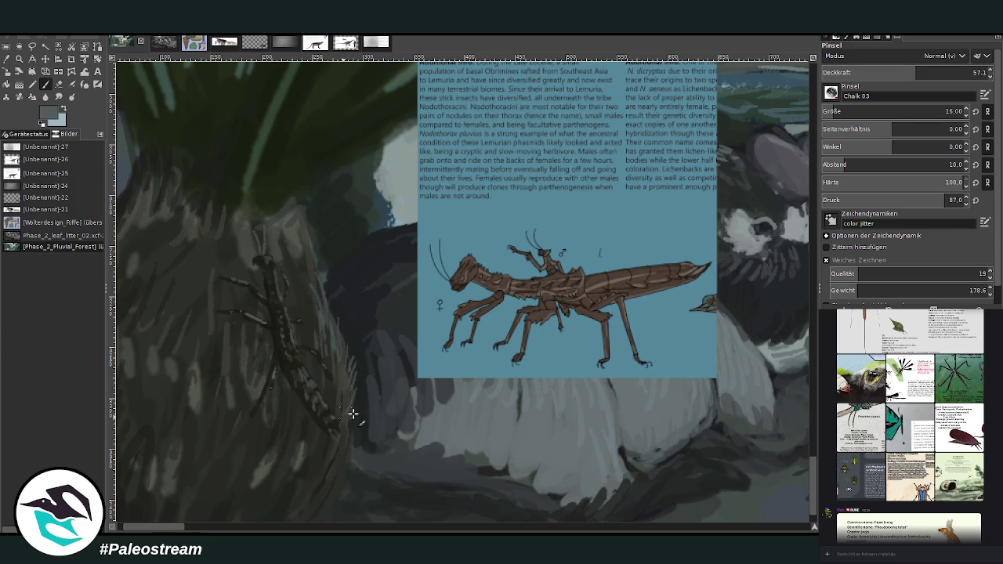
pyautogui.moveTo(319, 303)
pyautogui.mouseDown()
pyautogui.moveTo(309, 210)
pyautogui.moveTo(357, 157)
pyautogui.mouseUp()
# Paint over the stray light stroke with a sampled dark grey.
pyautogui.keyDown('ctrl'); pyautogui.click(787, 375); pyautogui.keyUp('ctrl')
pyautogui.moveTo(345, 169); pyautogui.dragTo(298, 201)
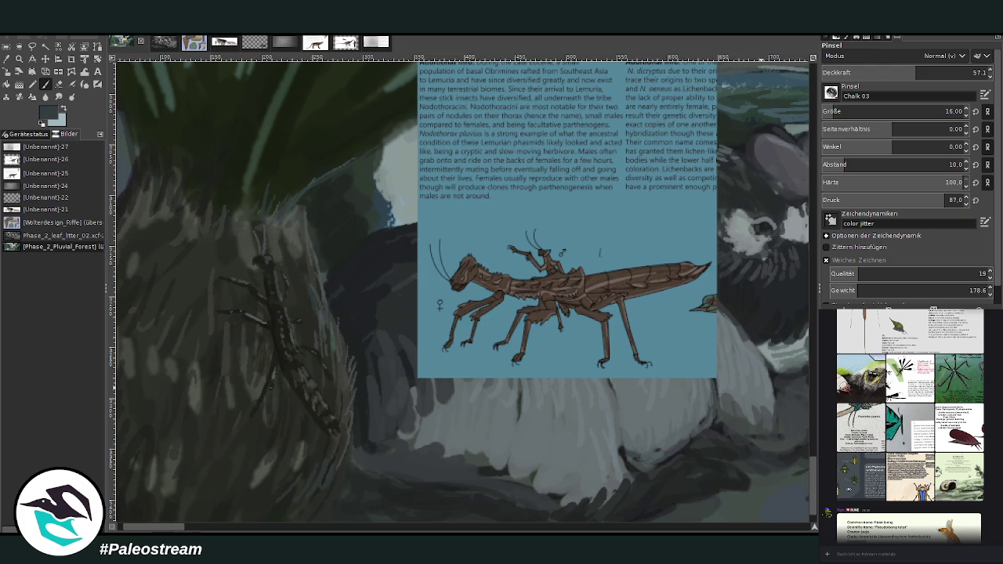
pyautogui.scroll(-3, 600, 252)
pyautogui.hscroll(3, 601, 253)
pyautogui.hscroll(3, 600, 253)
pyautogui.hscroll(3, 600, 253)
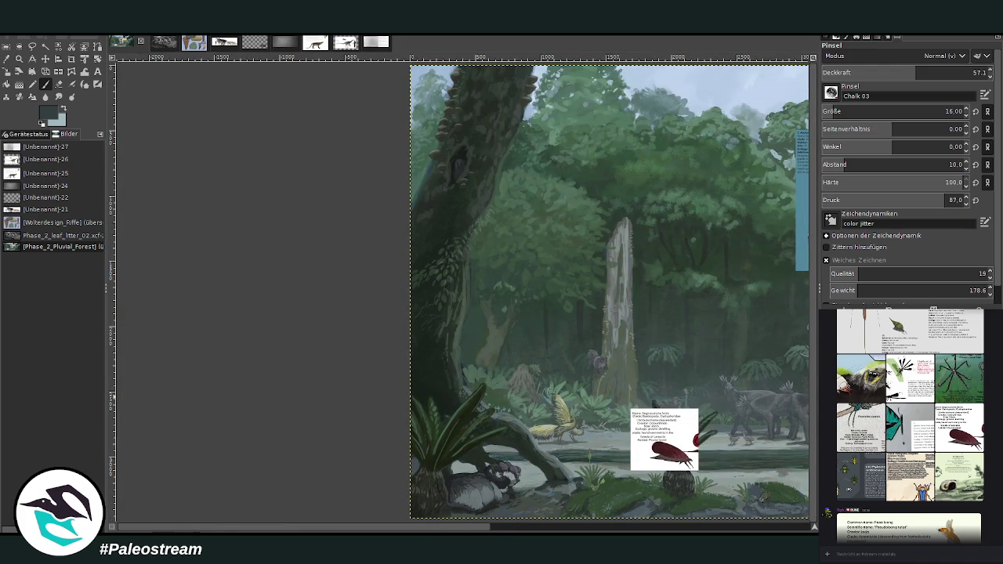
# Make the snail note the active layer and shift it right and down.
pyautogui.press('pageup')
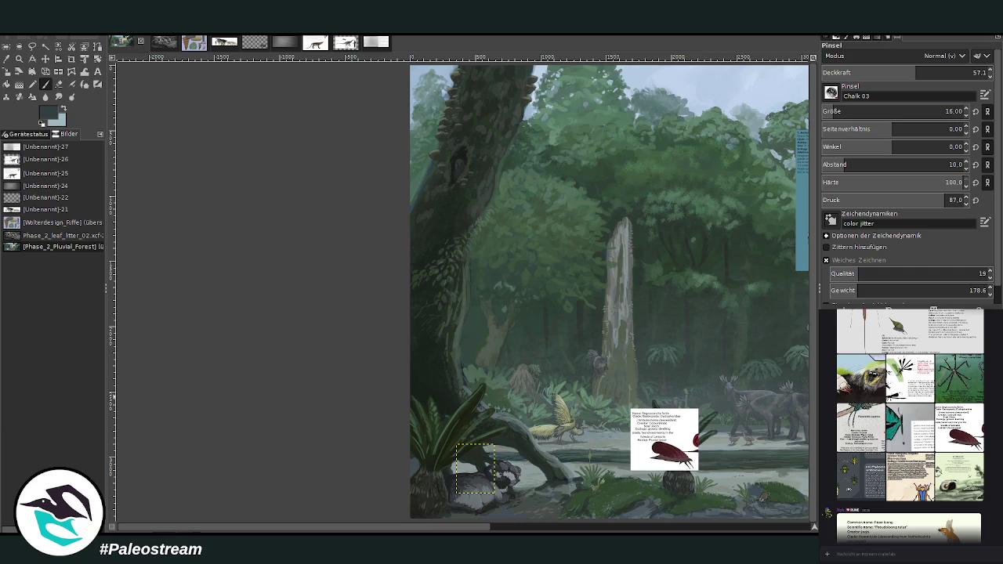
pyautogui.press('pageup')
pyautogui.hscroll(5, 371, 517)
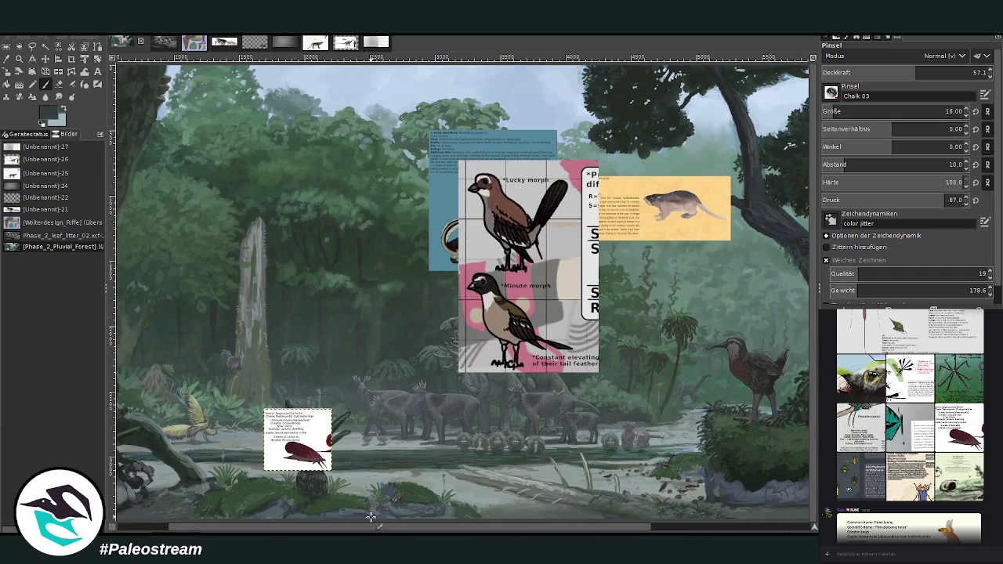
pyautogui.click(45, 59)
pyautogui.moveTo(305, 446); pyautogui.dragTo(361, 458)
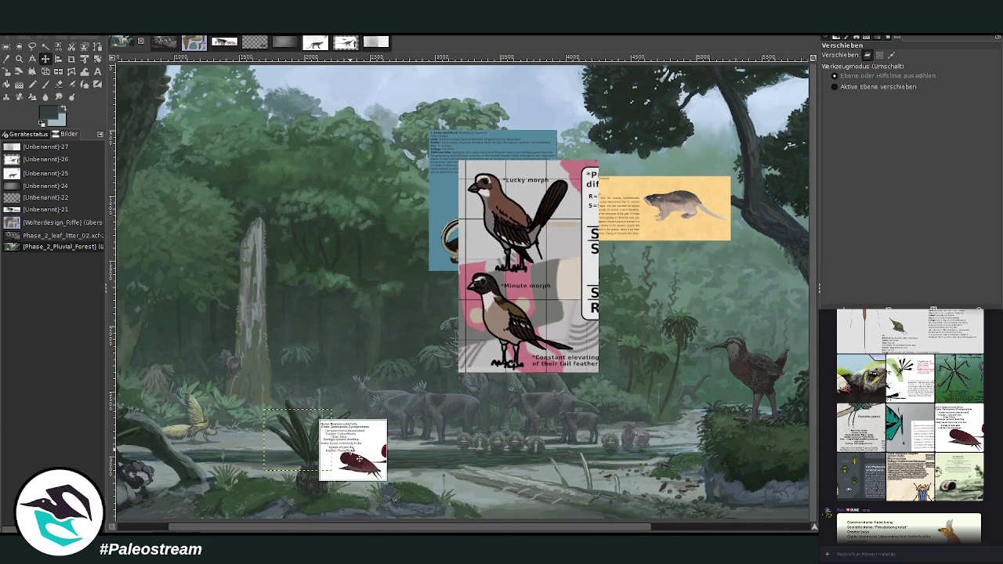
# Zoom the view and move the snail info sheet beside the foreground cycad.
pyautogui.hscroll(1, 453, 527)
pyautogui.hscroll(2, 453, 527)
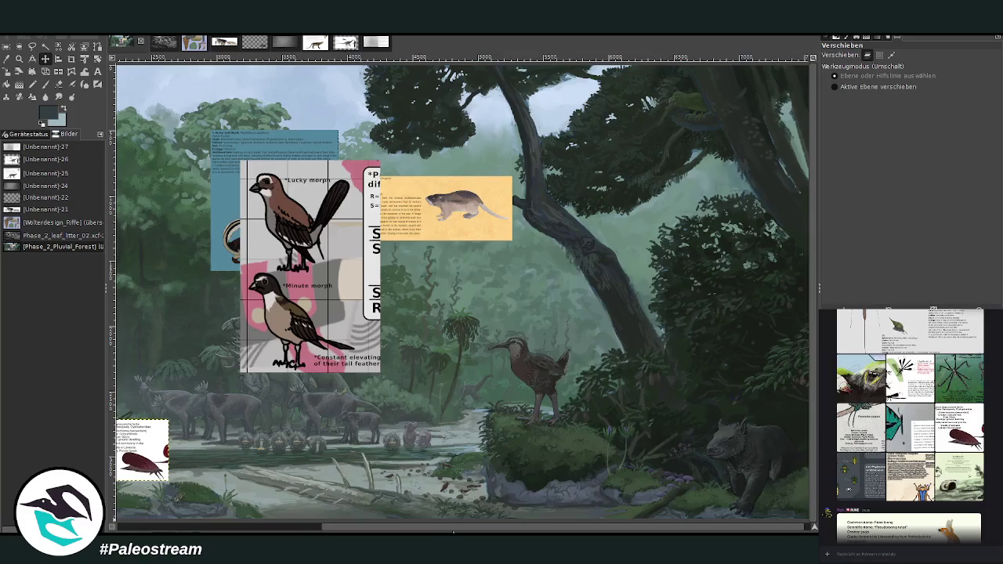
pyautogui.hscroll(-4, 454, 526)
pyautogui.click(19, 59)
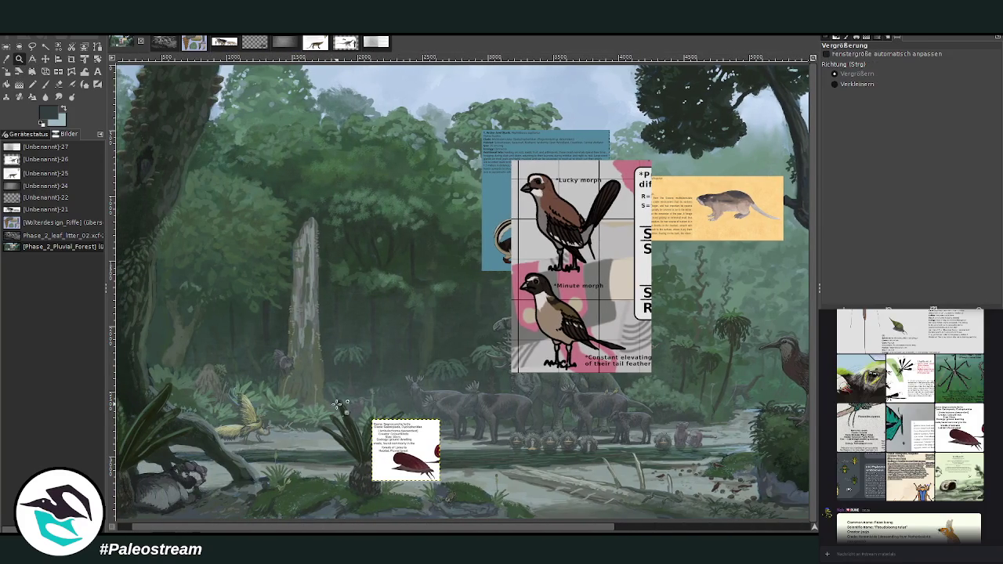
pyautogui.moveTo(314, 388); pyautogui.dragTo(446, 522)
pyautogui.hscroll(2, 361, 531)
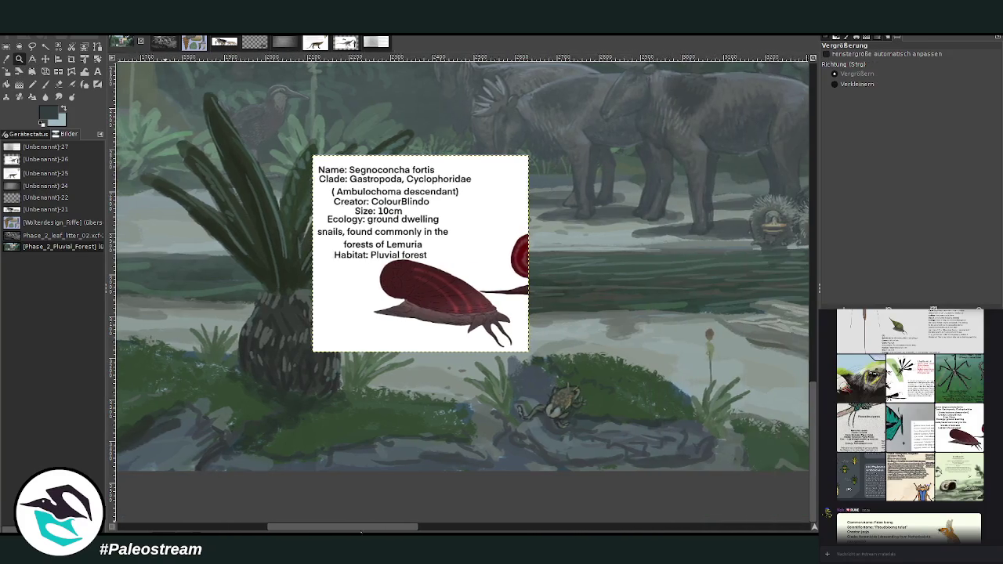
pyautogui.moveTo(360, 531); pyautogui.dragTo(283, 528)
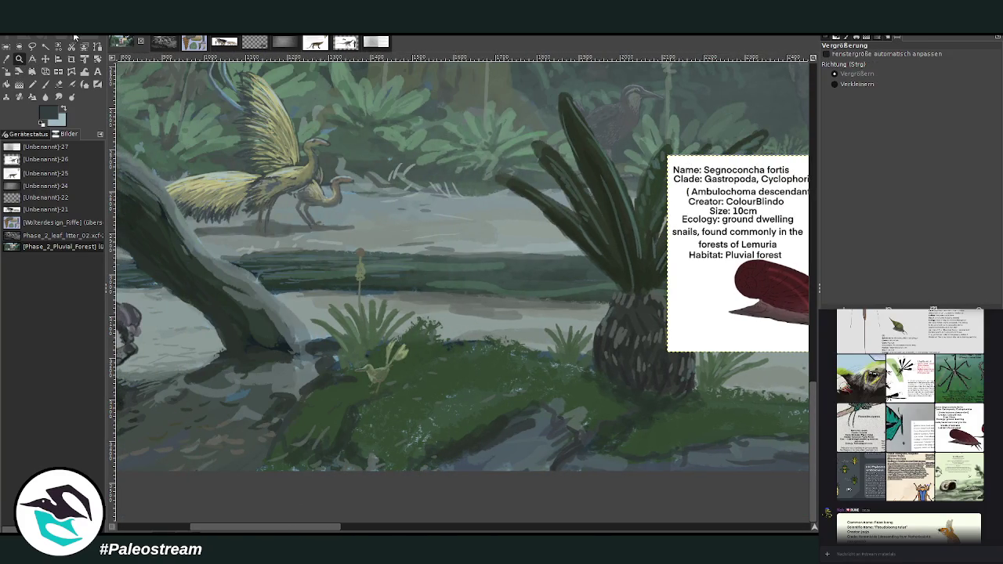
pyautogui.click(45, 59)
pyautogui.moveTo(720, 319)
pyautogui.mouseDown()
pyautogui.moveTo(656, 332)
pyautogui.moveTo(450, 336)
pyautogui.mouseUp()
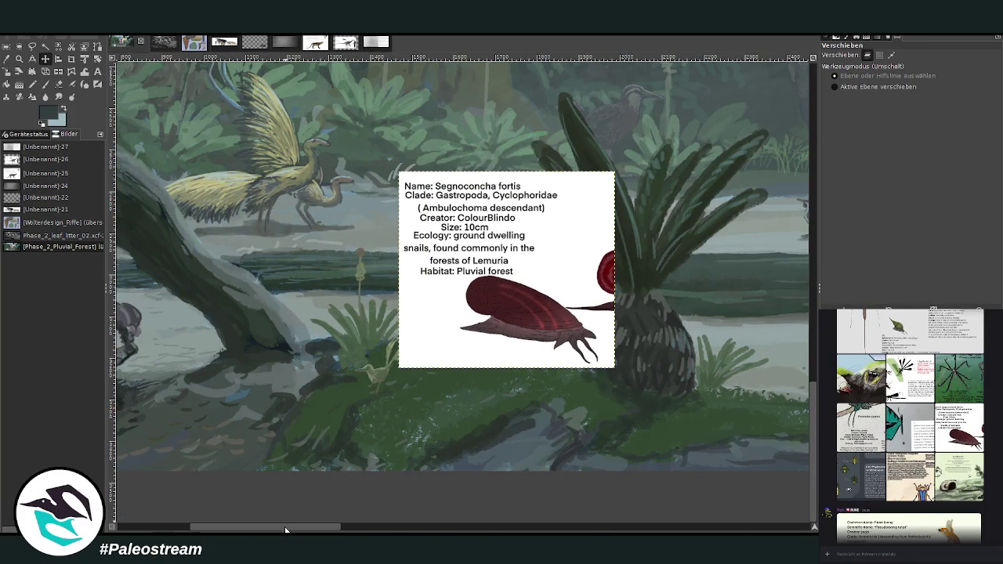
# Settle the snail card right of the fallen log and zoom in on the log and bird.
pyautogui.moveTo(286, 531); pyautogui.dragTo(257, 527)
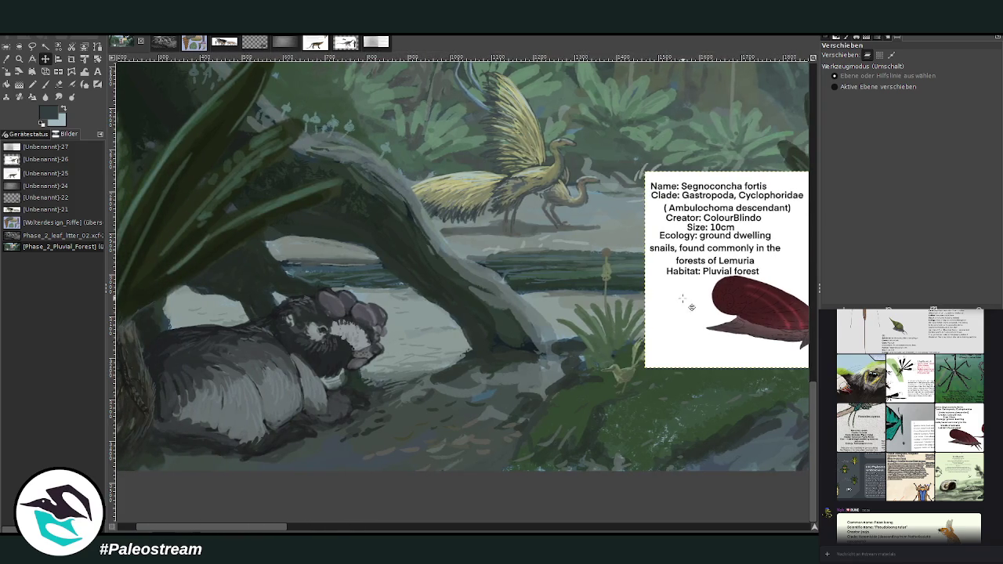
pyautogui.moveTo(721, 267); pyautogui.dragTo(698, 240)
pyautogui.scroll(2, 813, 371)
pyautogui.scroll(3, 813, 372)
pyautogui.scroll(-3, 813, 372)
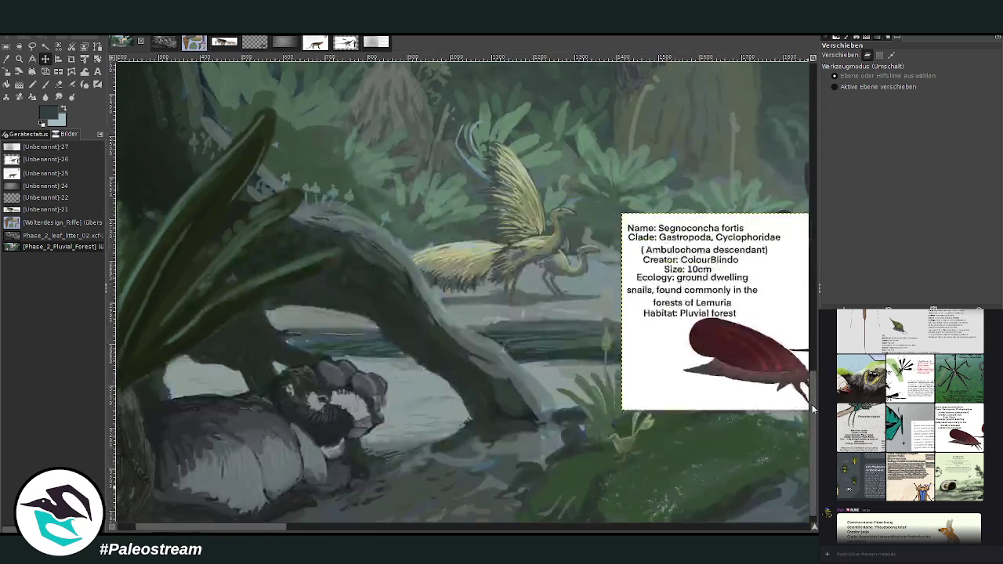
pyautogui.click(18, 58)
pyautogui.moveTo(261, 173); pyautogui.dragTo(612, 516)
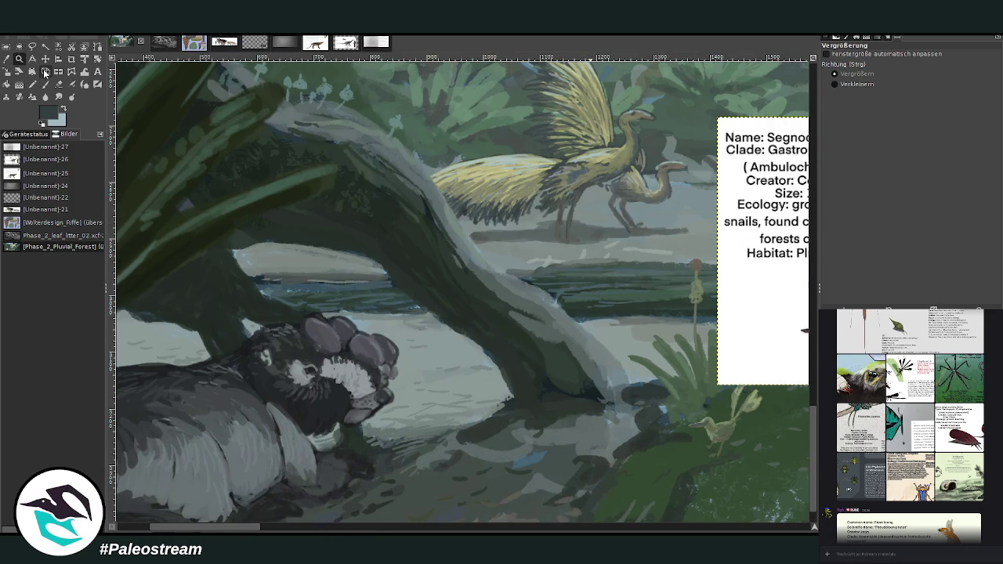
# Zoom in on the snail sheet and log, and sample the snail's reddish body colour.
pyautogui.click(45, 84)
pyautogui.moveTo(242, 530); pyautogui.dragTo(274, 532)
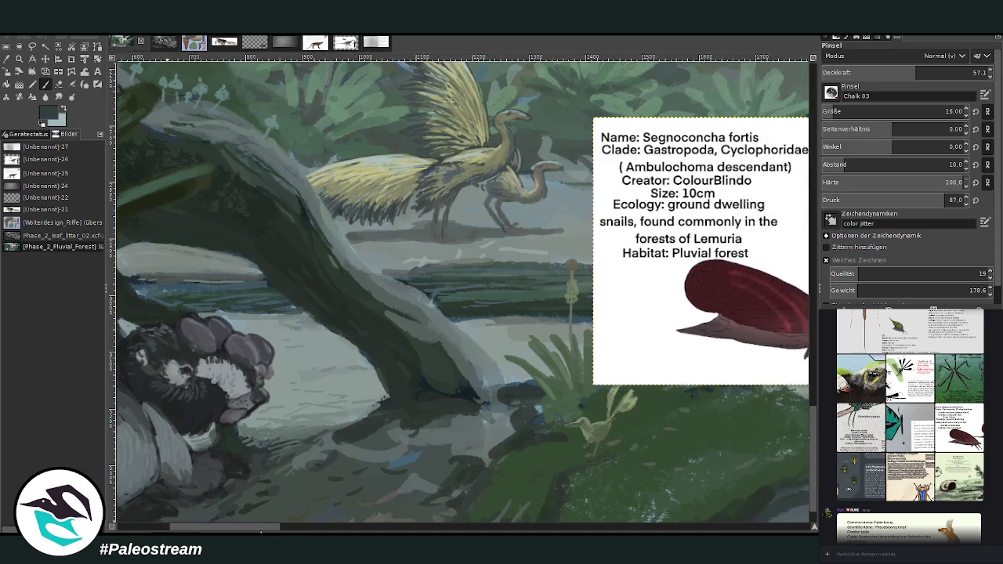
pyautogui.press('o')
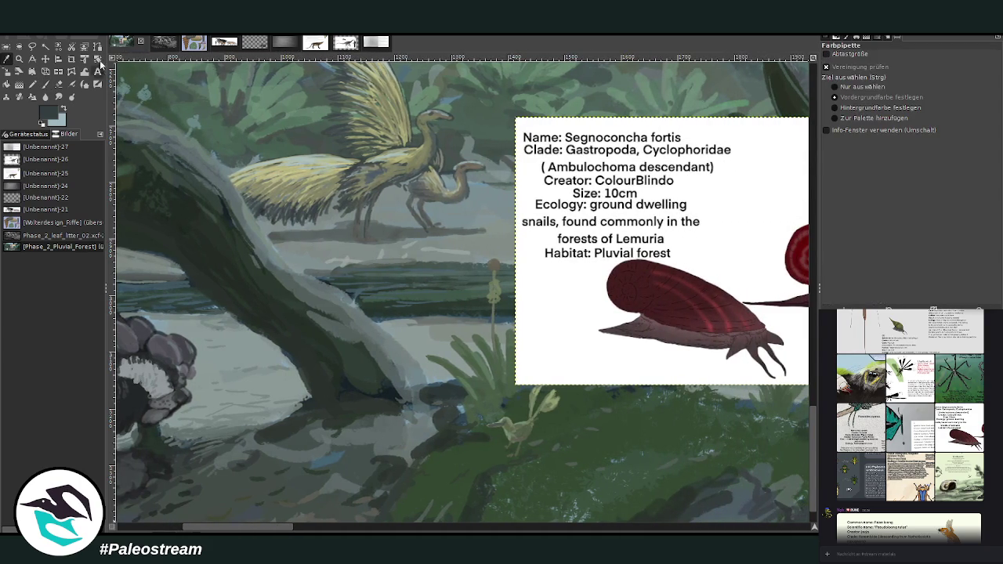
pyautogui.click(18, 58)
pyautogui.moveTo(179, 134); pyautogui.dragTo(710, 484)
pyautogui.moveTo(258, 530); pyautogui.dragTo(272, 530)
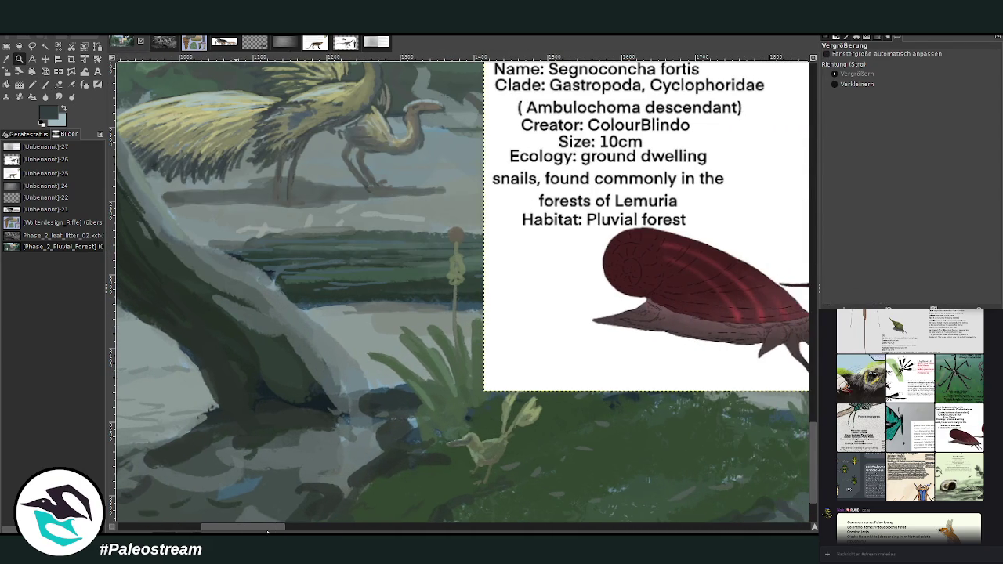
pyautogui.click(6, 59)
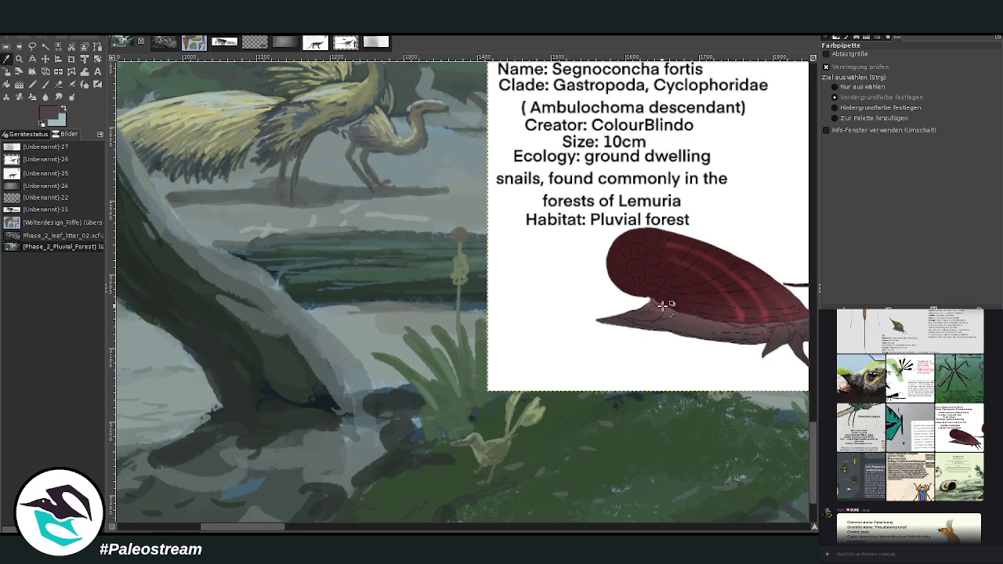
# With a size 38 brush at 69.7 opacity, paint a reddish-pink snail dab on the pale trunk.
pyautogui.click(44, 85)
pyautogui.keyDown('ctrl'); pyautogui.click(782, 386); pyautogui.keyUp('ctrl')
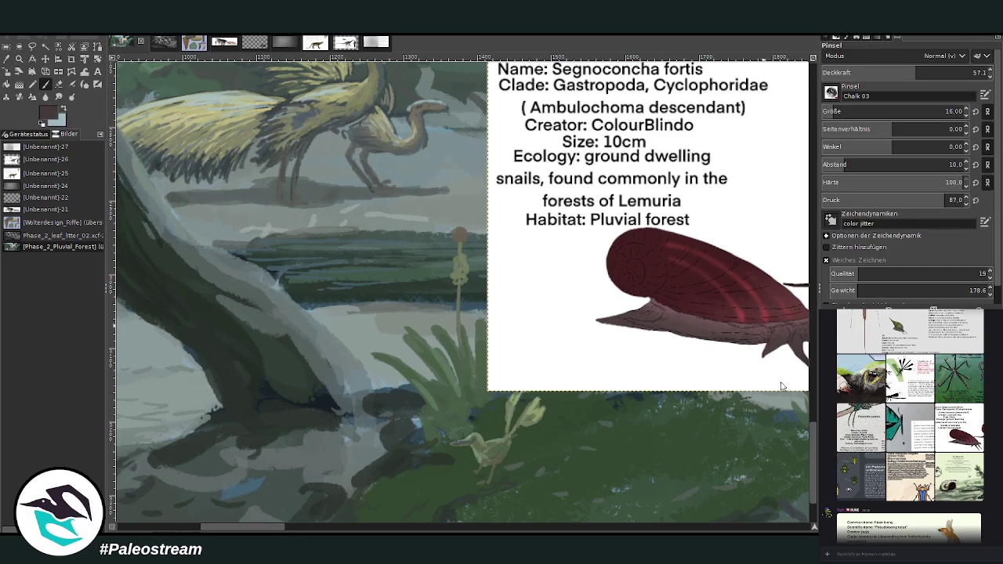
pyautogui.moveTo(824, 112); pyautogui.dragTo(846, 112)
pyautogui.click(920, 72)
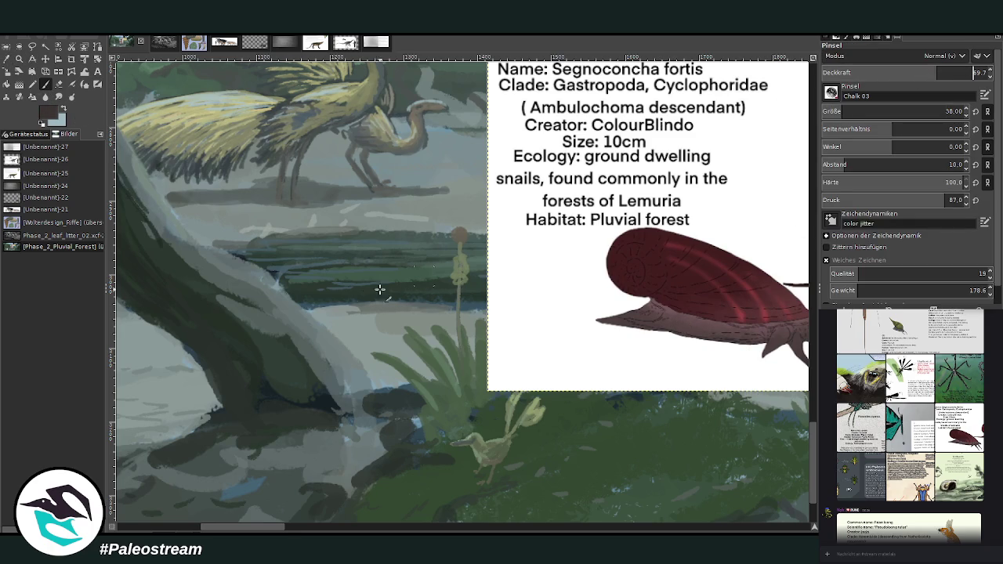
pyautogui.press('Return')
pyautogui.moveTo(284, 321); pyautogui.dragTo(260, 337)
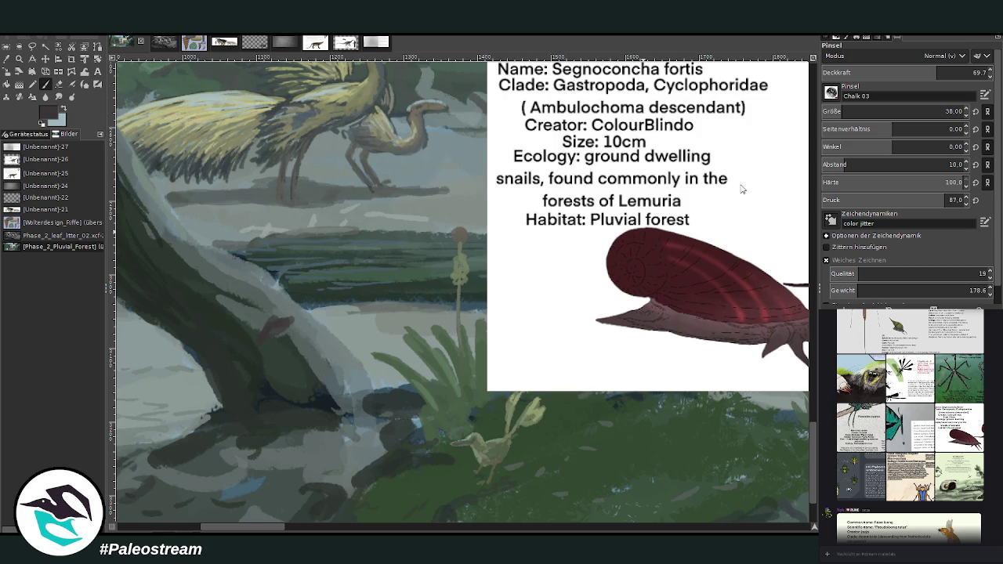
pyautogui.moveTo(259, 342); pyautogui.dragTo(271, 320)
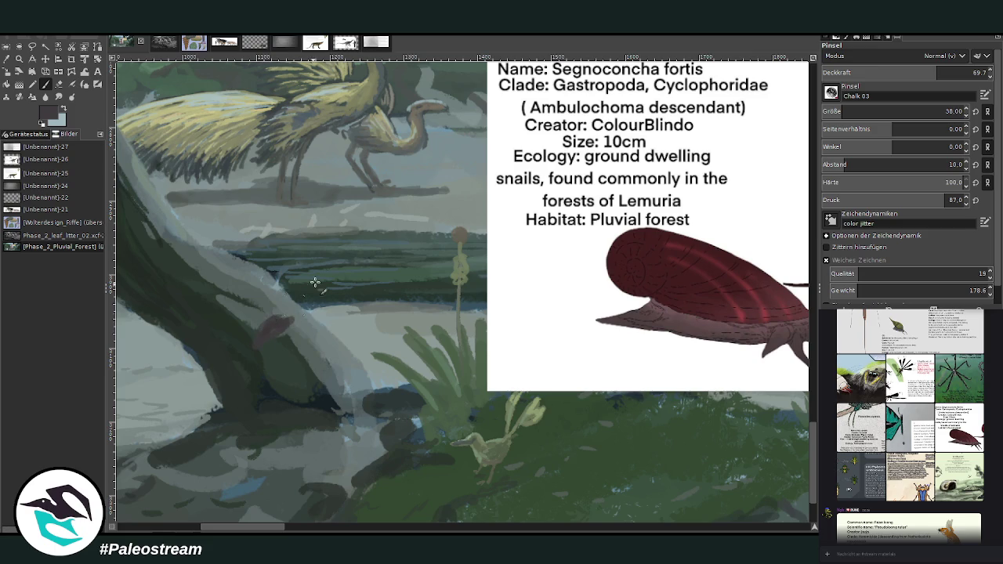